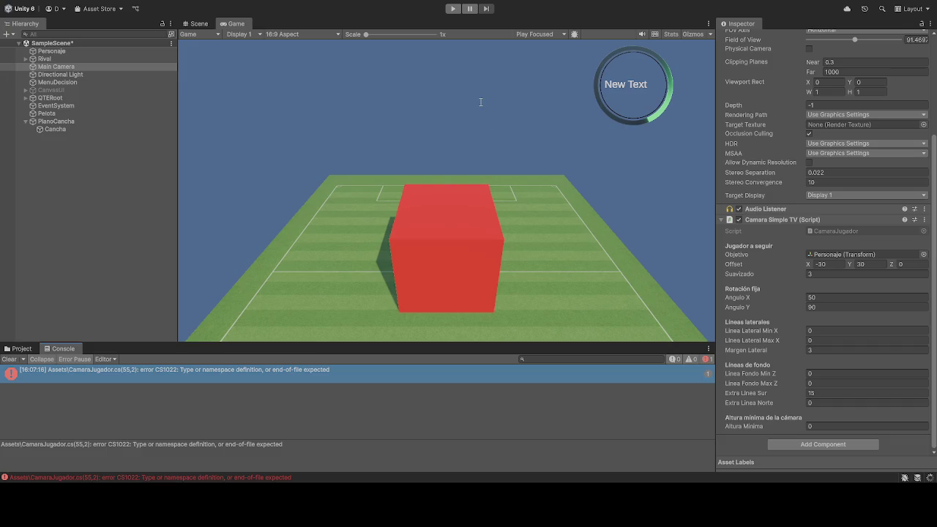
# Enter play mode and walk the red player cube toward the camera and upfield past the ball
pyautogui.click(452, 9)
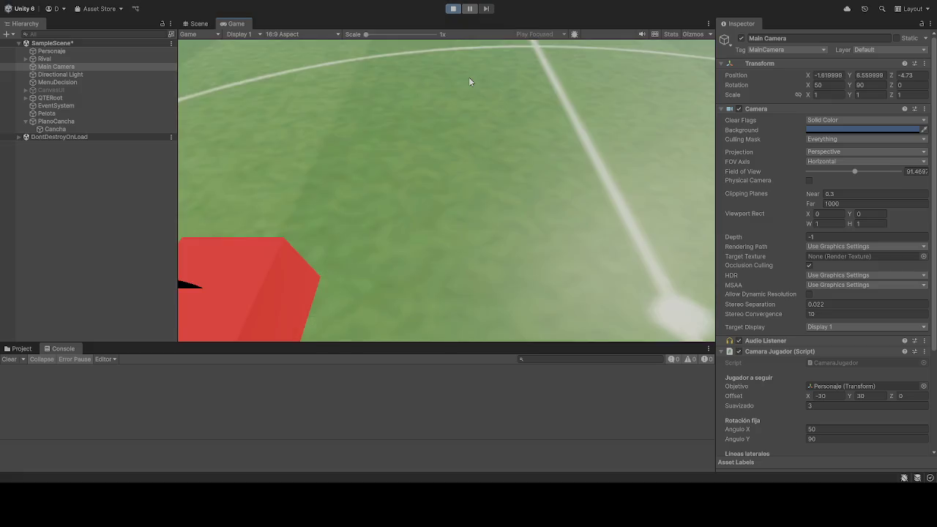
pyautogui.press('s')
pyautogui.press('s')
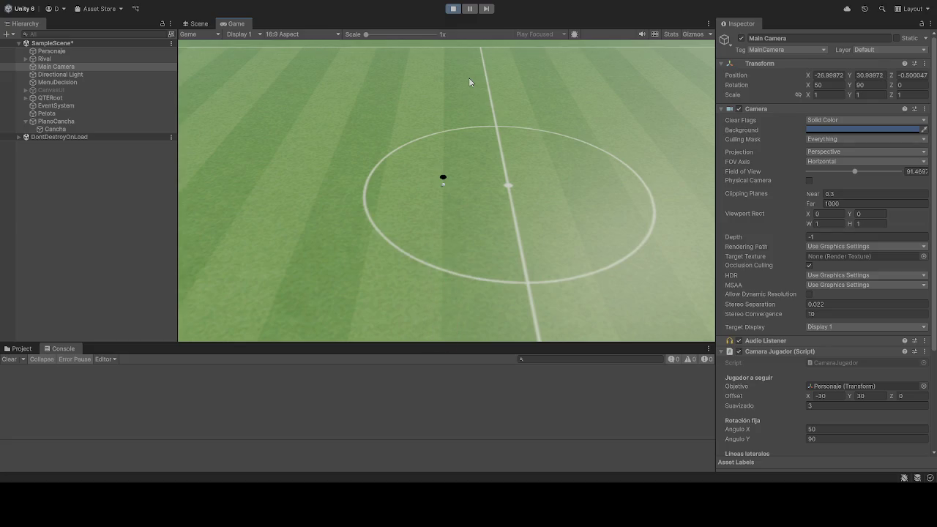
pyautogui.press('w')
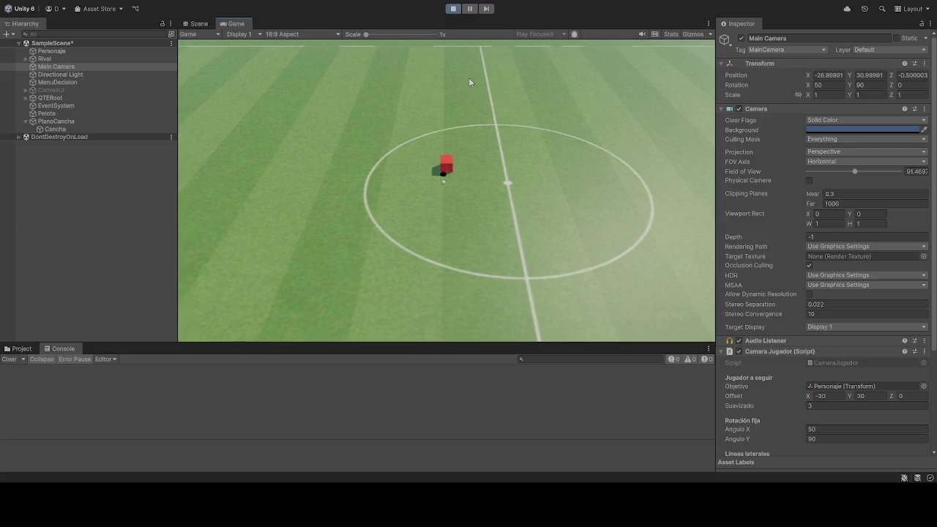
pyautogui.press('w')
pyautogui.press('s')
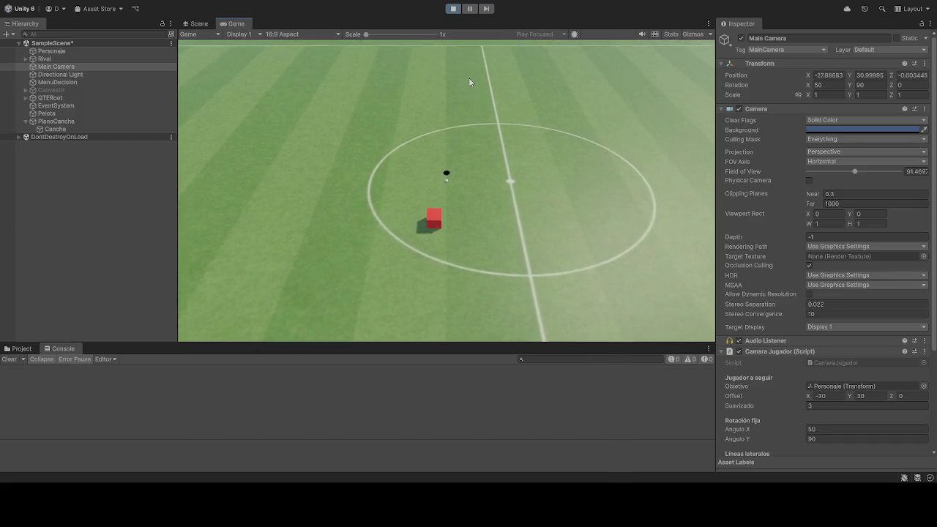
pyautogui.press('w')
pyautogui.press('w')
# Set Linea Lateral Max X to 30 in the Camara Jugador component
pyautogui.press('s')
pyautogui.scroll(-3, 814, 421)
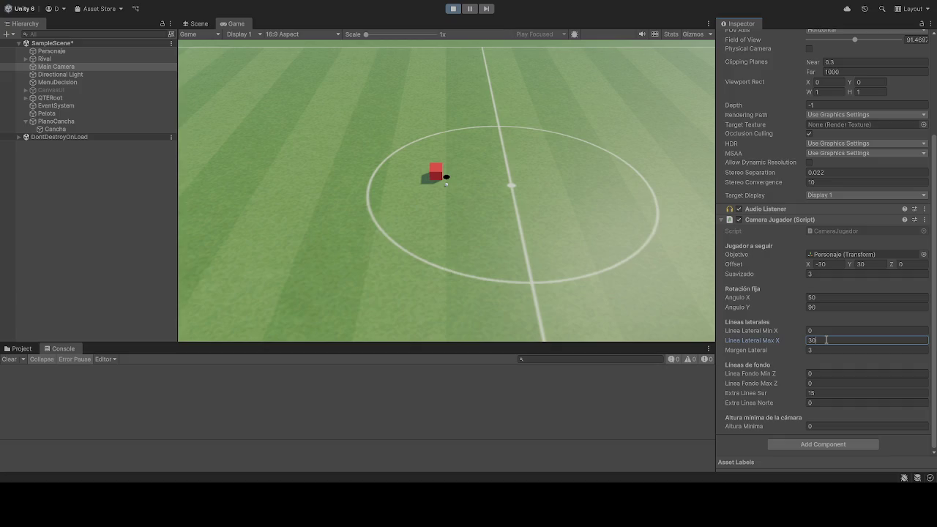
pyautogui.click(592, 203)
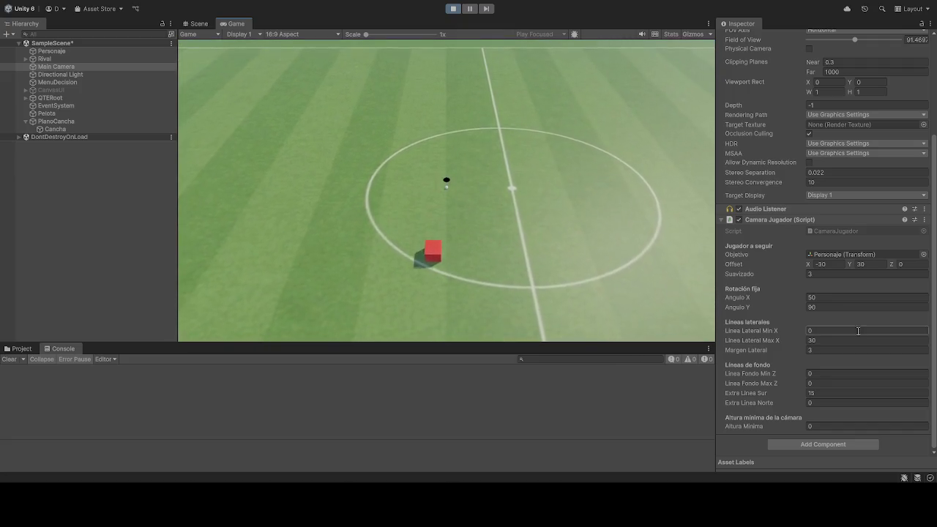
# Try Linea Lateral Min X values of -10, -30 and -40, settling on -45
pyautogui.write('10')
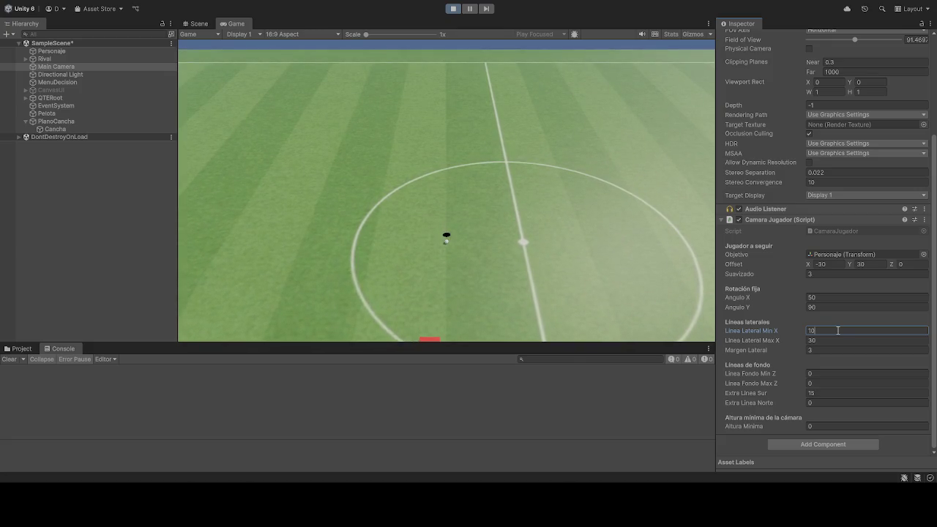
pyautogui.press('BackSpace')
pyautogui.press('BackSpace')
pyautogui.write('-10')
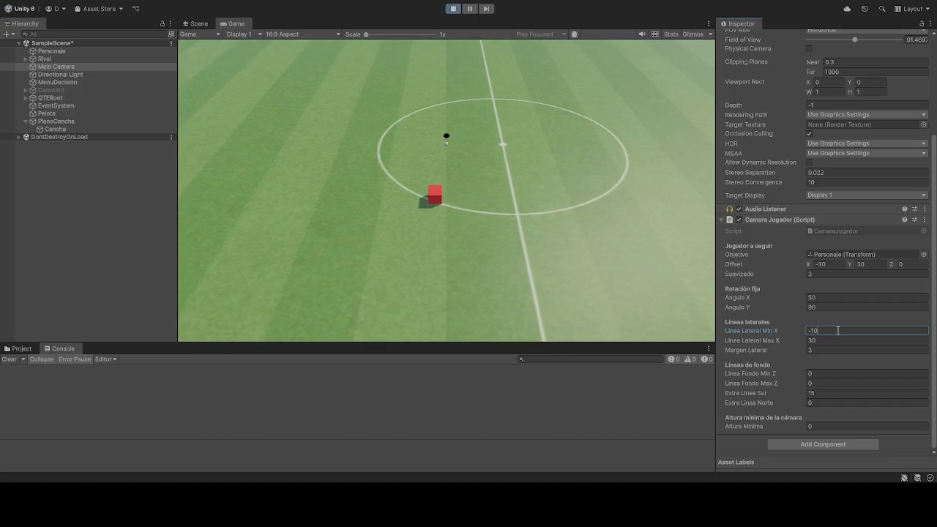
pyautogui.click(449, 284)
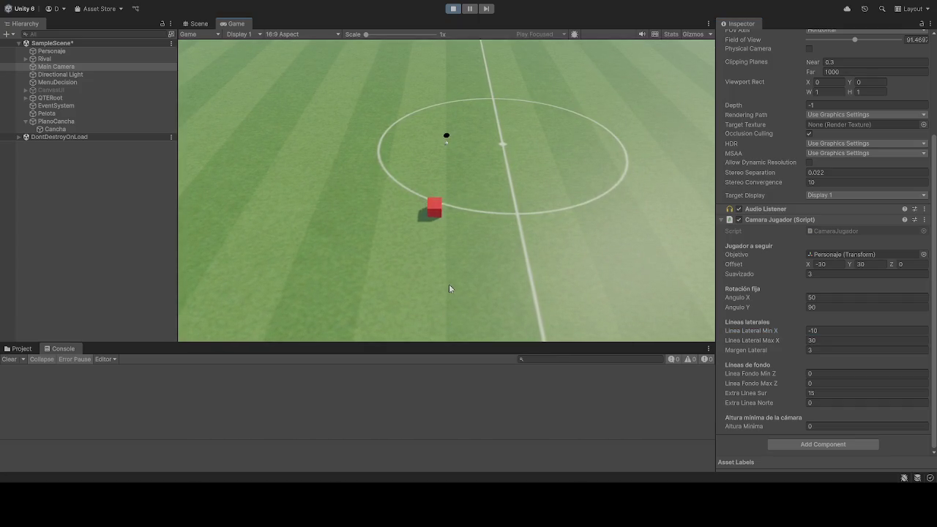
pyautogui.click(845, 331)
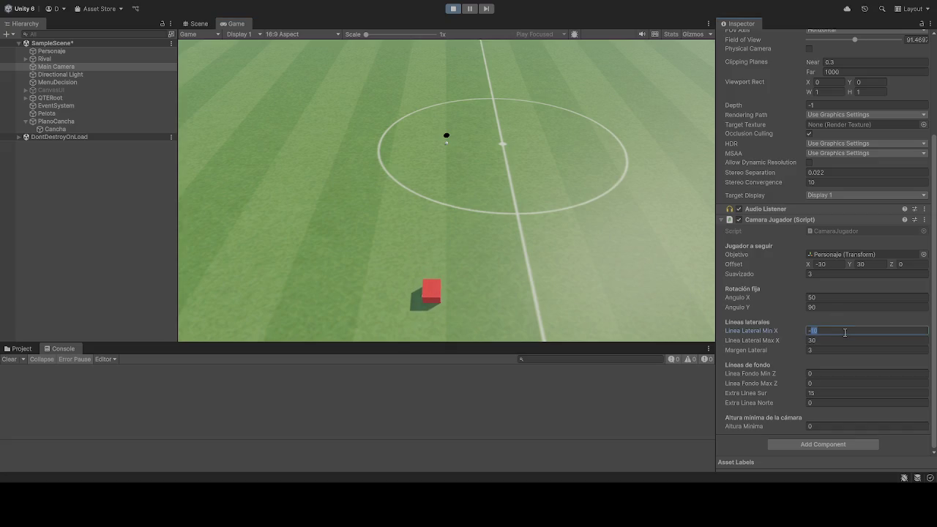
pyautogui.write('-30')
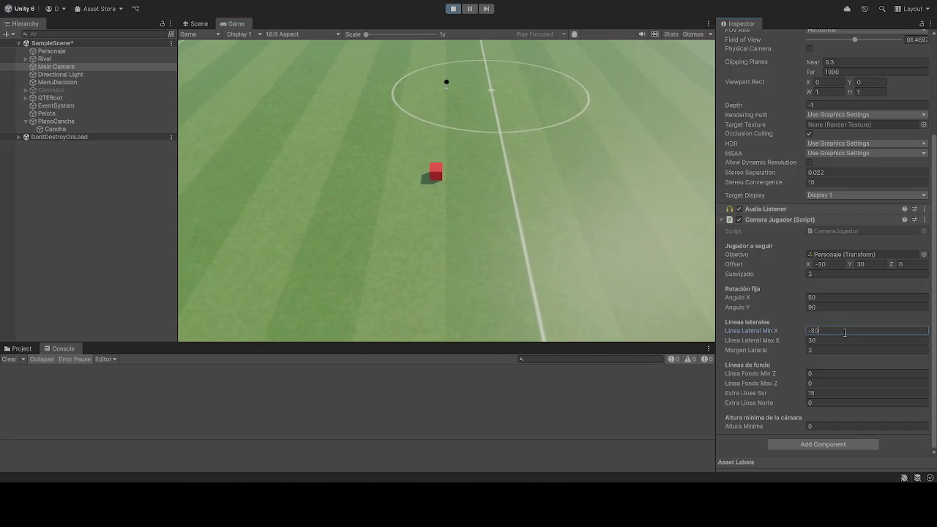
pyautogui.click(414, 277)
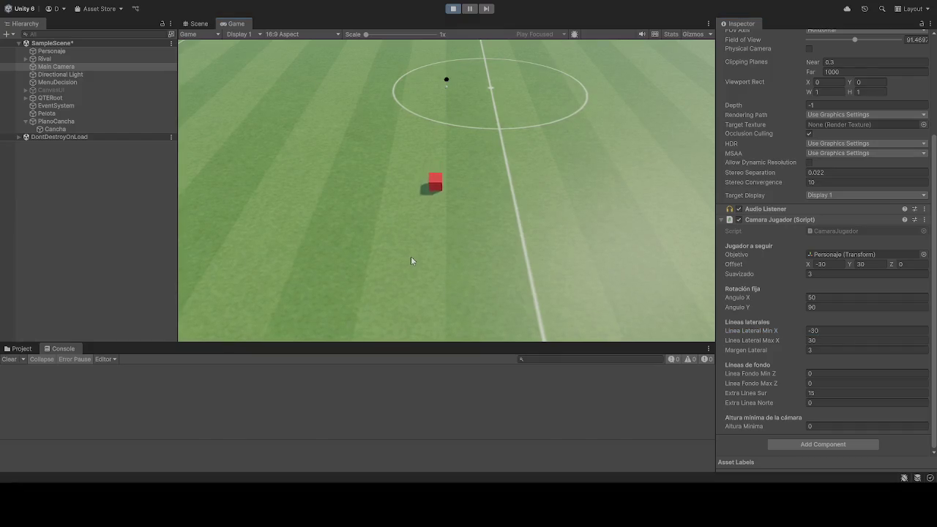
pyautogui.click(839, 332)
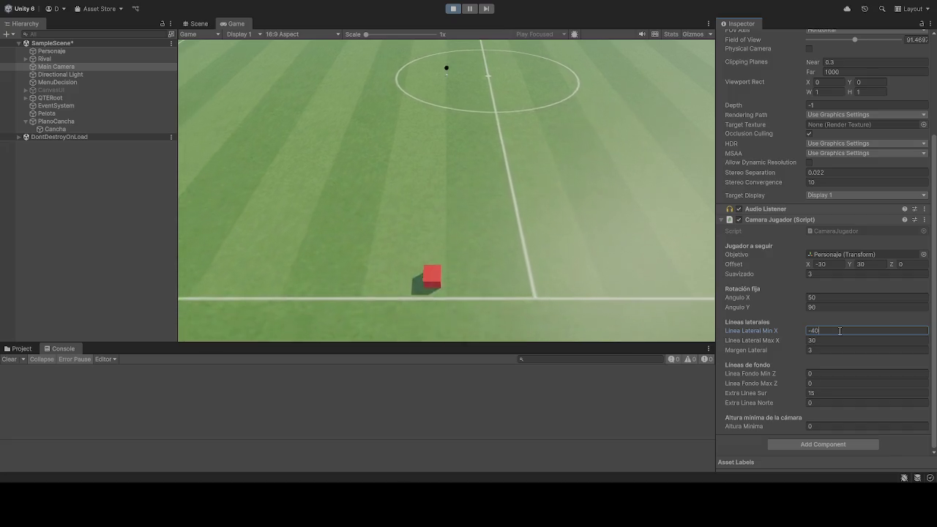
pyautogui.write('-40')
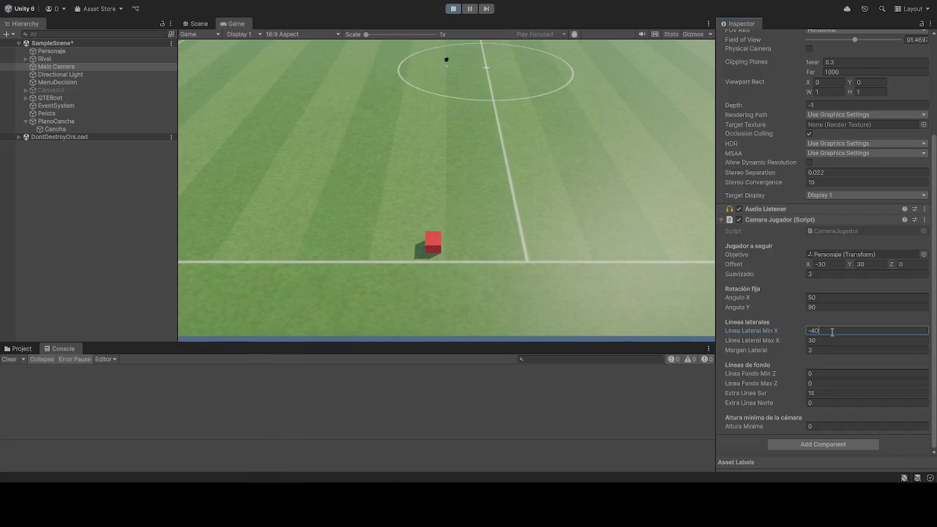
pyautogui.click(832, 330)
pyautogui.write('-45')
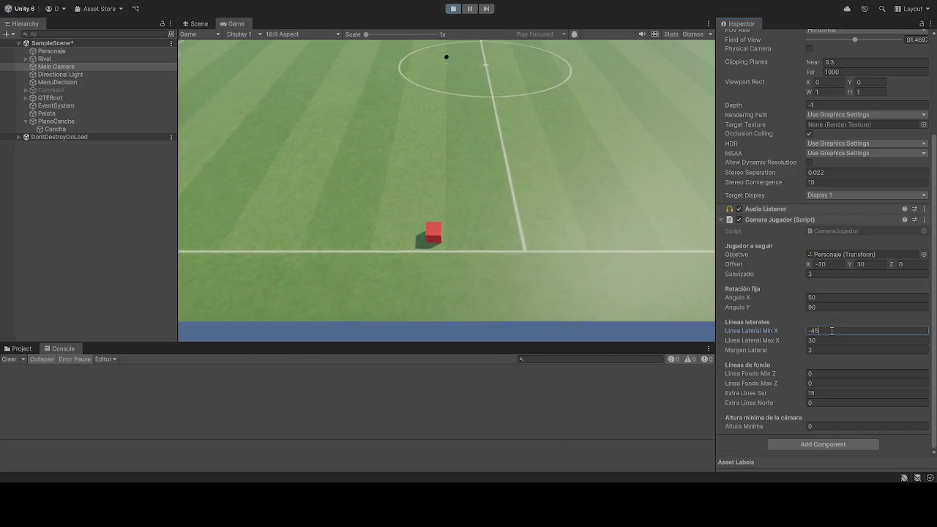
pyautogui.click(507, 151)
# Walk the player up the pitch and back down to test the framing
pyautogui.press('w')
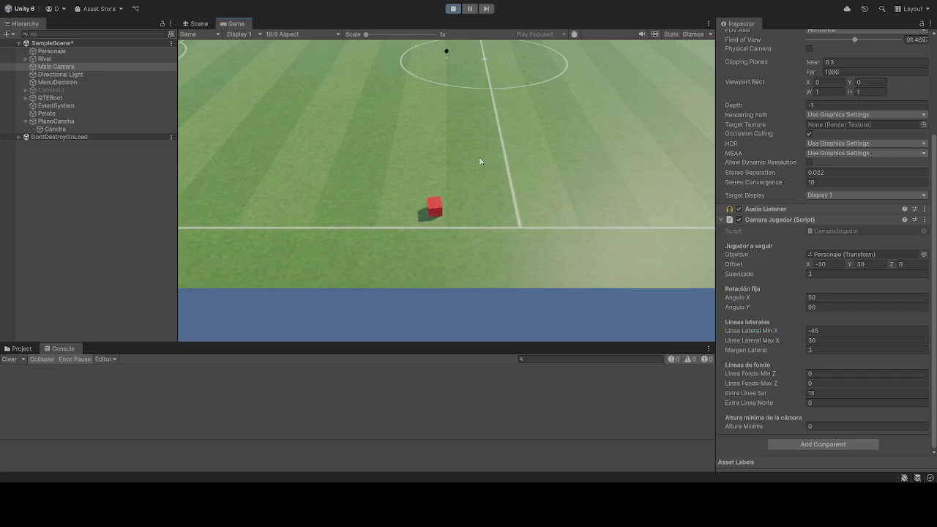
pyautogui.press('w')
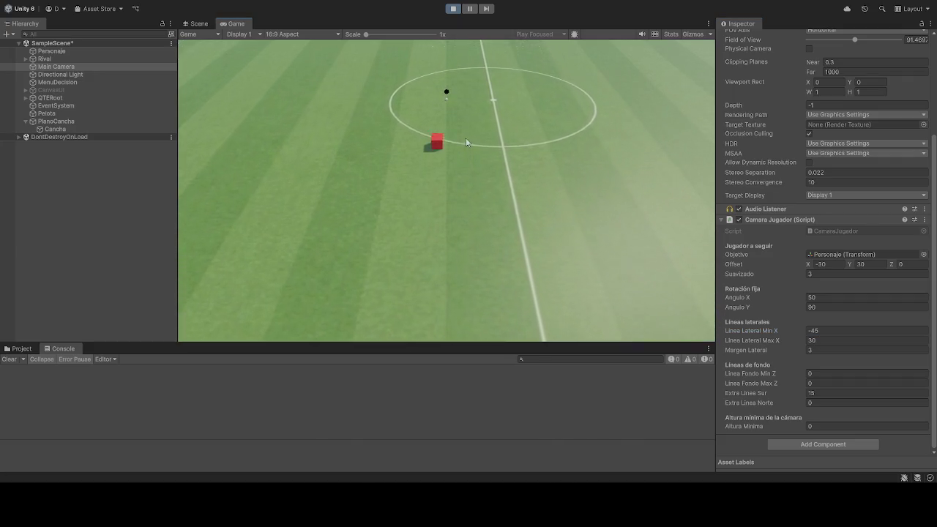
pyautogui.press('w')
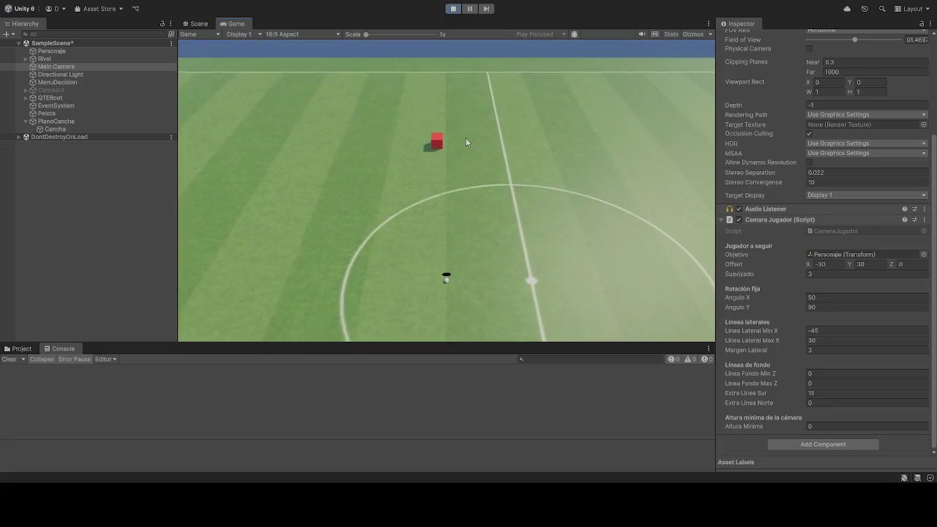
pyautogui.press('s')
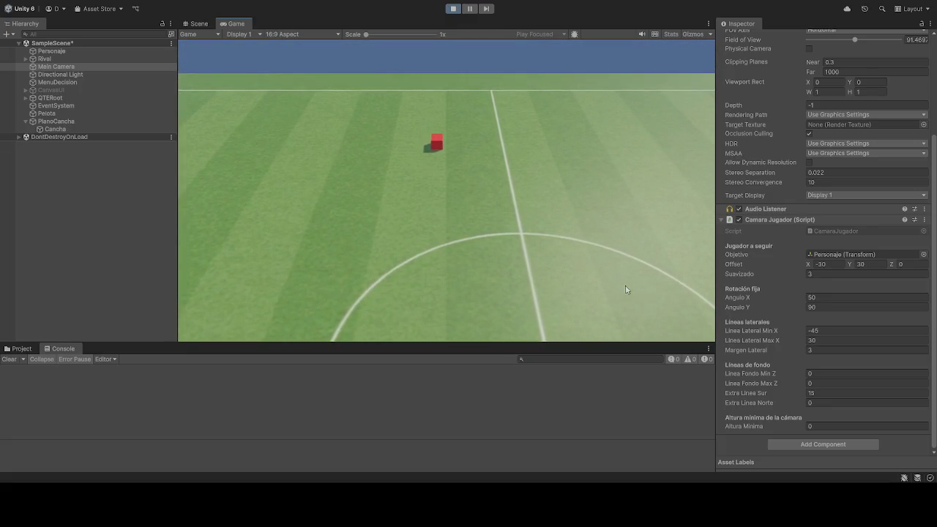
# Lower Linea Lateral Max X to 25
pyautogui.doubleClick(829, 341)
pyautogui.write('25')
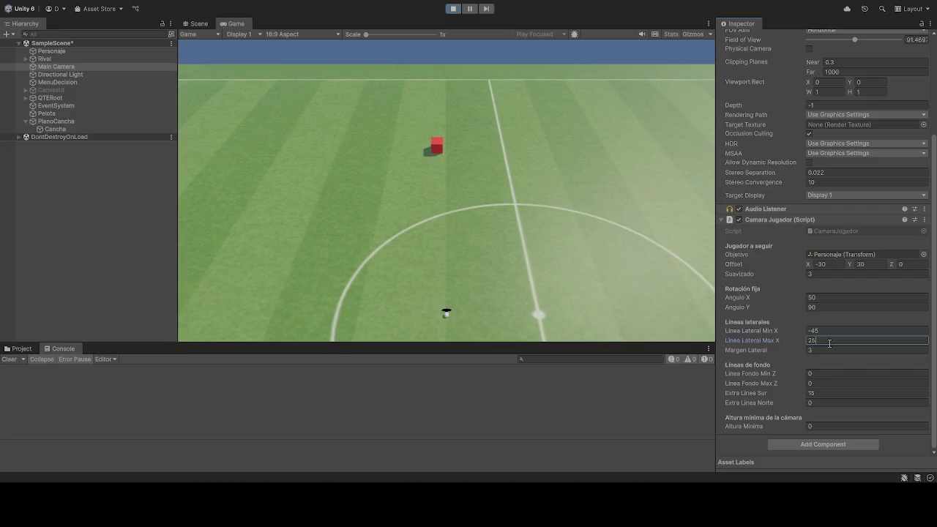
pyautogui.click(446, 128)
# Move the player toward the lower-left edge to test the limit, then stop play
pyautogui.press('a')
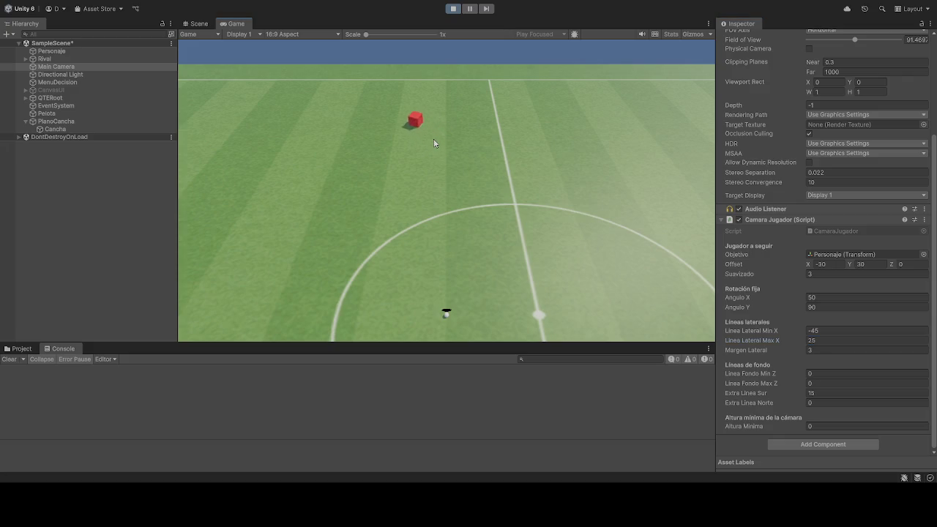
pyautogui.press('s')
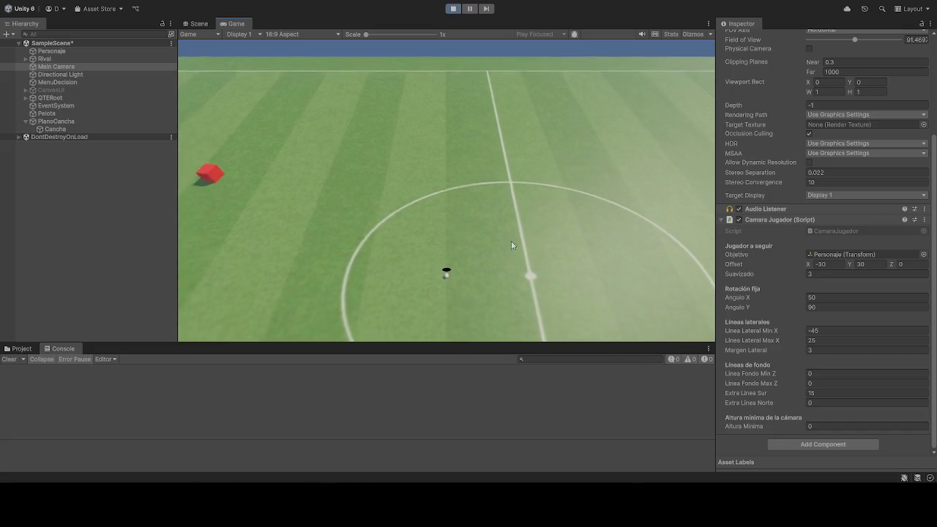
pyautogui.click(452, 8)
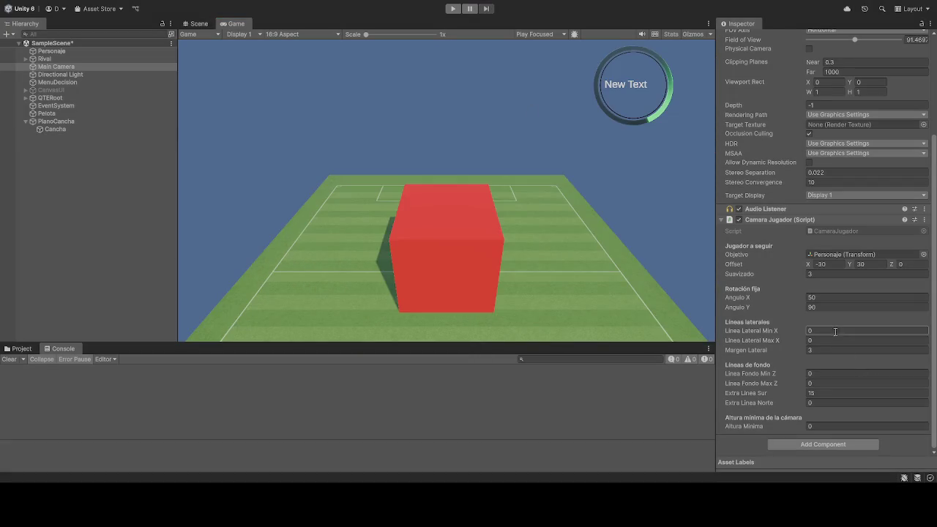
# Outside play mode, re-enter Linea Lateral Min X -45 and Max X 25, then play again
pyautogui.write('-45')
pyautogui.click(815, 349)
pyautogui.click(817, 340)
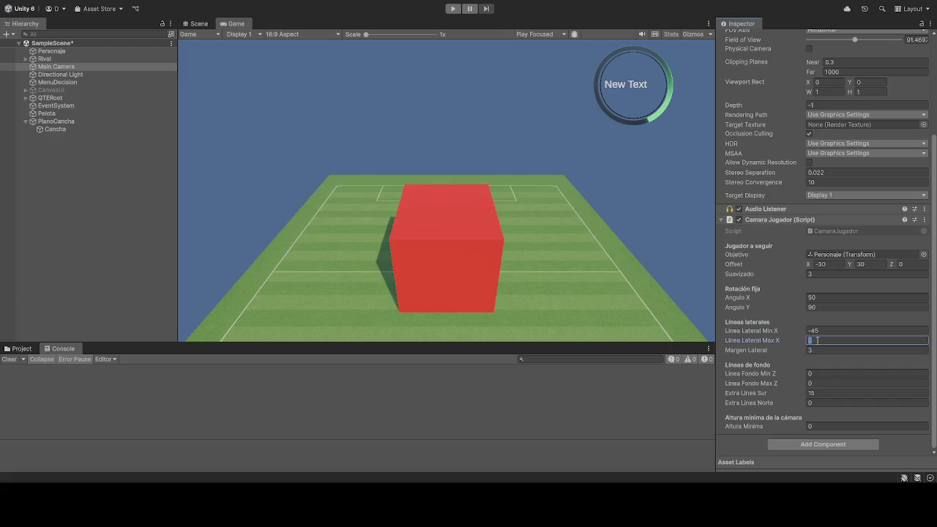
pyautogui.write('25')
pyautogui.click(450, 8)
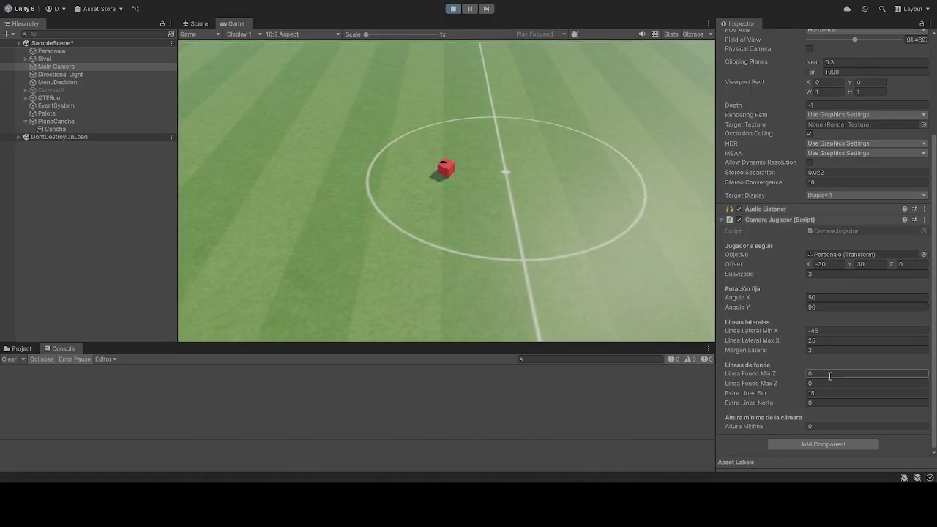
# Try Margen Lateral values of 0.5 and 5, leaving it at 0
pyautogui.click(824, 349)
pyautogui.write('0.5')
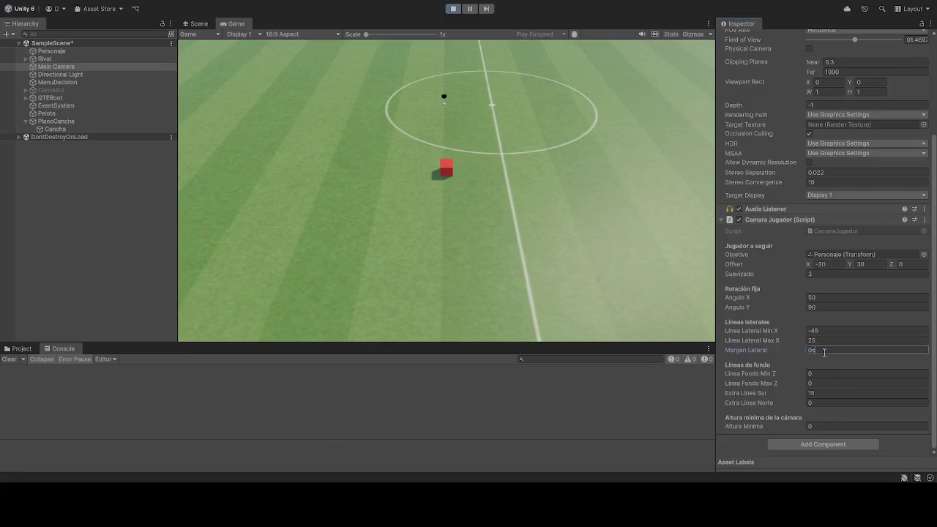
pyautogui.click(433, 212)
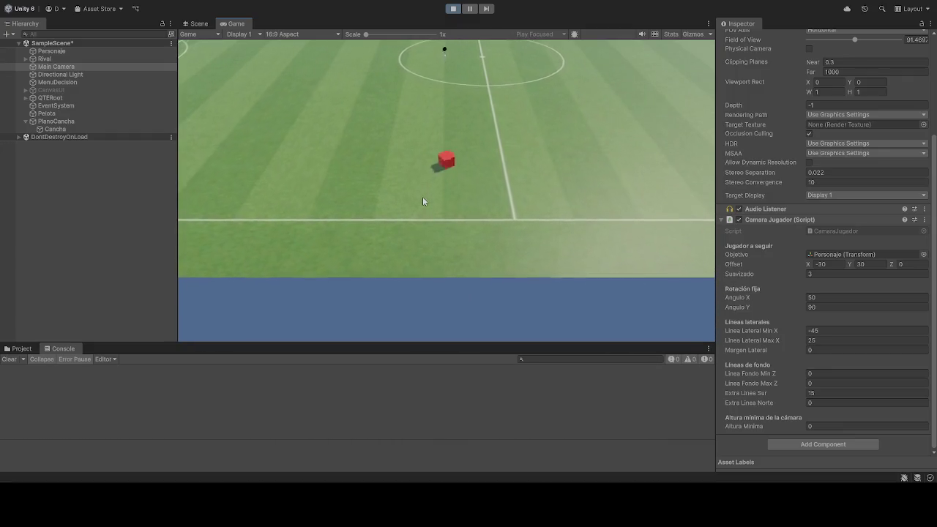
pyautogui.click(840, 352)
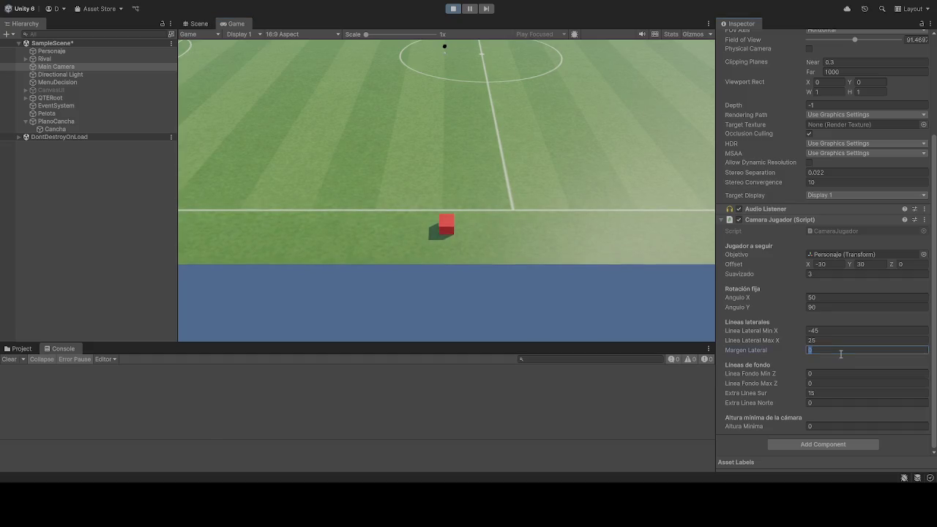
pyautogui.write('34')
pyautogui.press('BackSpace')
pyautogui.press('BackSpace')
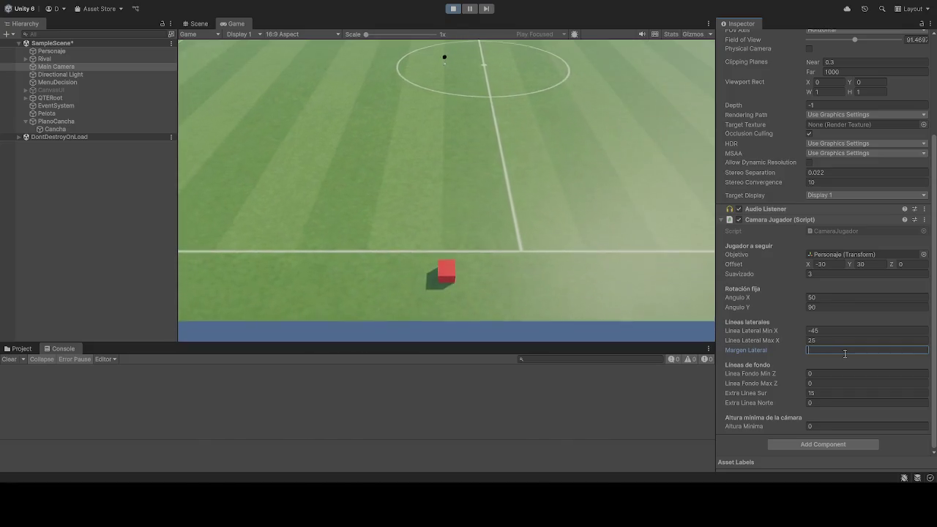
pyautogui.write('5')
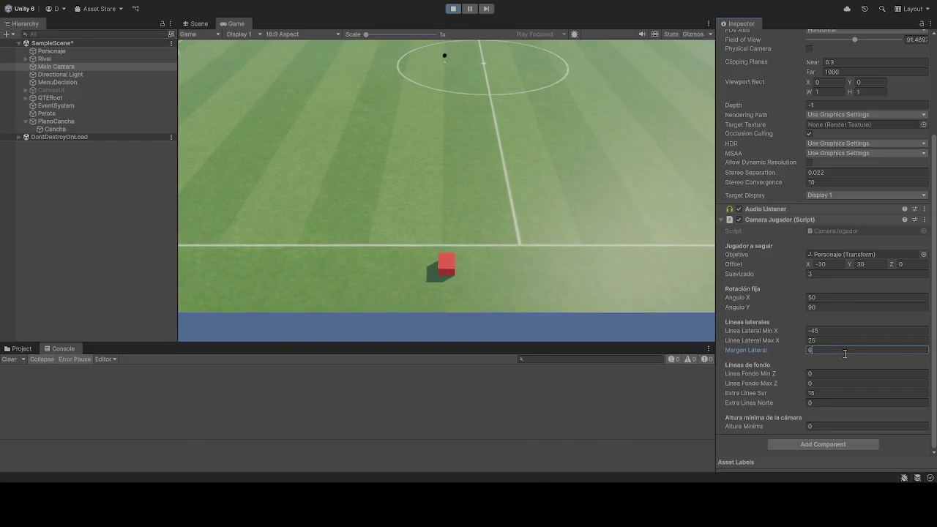
pyautogui.press('BackSpace')
pyautogui.click(833, 342)
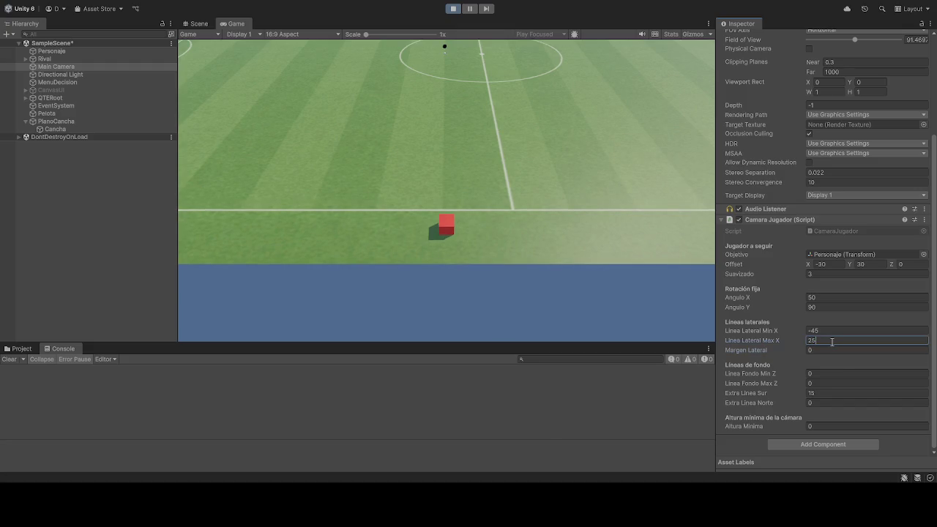
# Try Linea Lateral Min X at -50 and -30, settling on -40
pyautogui.write('-50')
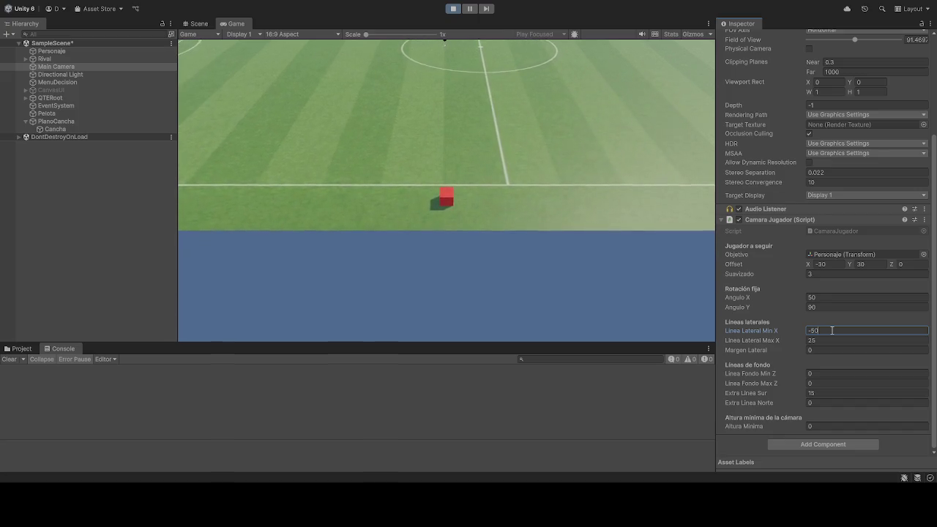
pyautogui.press('BackSpace')
pyautogui.press('BackSpace')
pyautogui.write('30')
pyautogui.press('BackSpace')
pyautogui.press('BackSpace')
pyautogui.write('40')
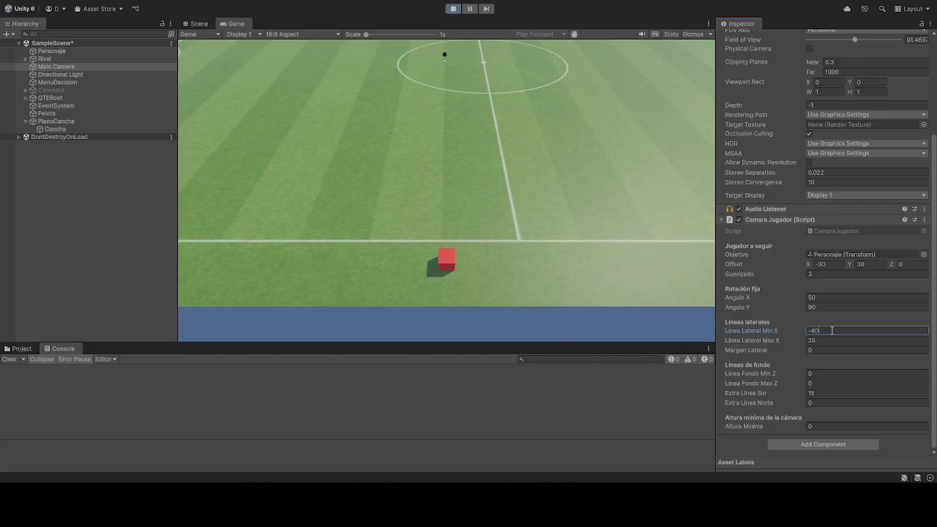
pyautogui.click(570, 177)
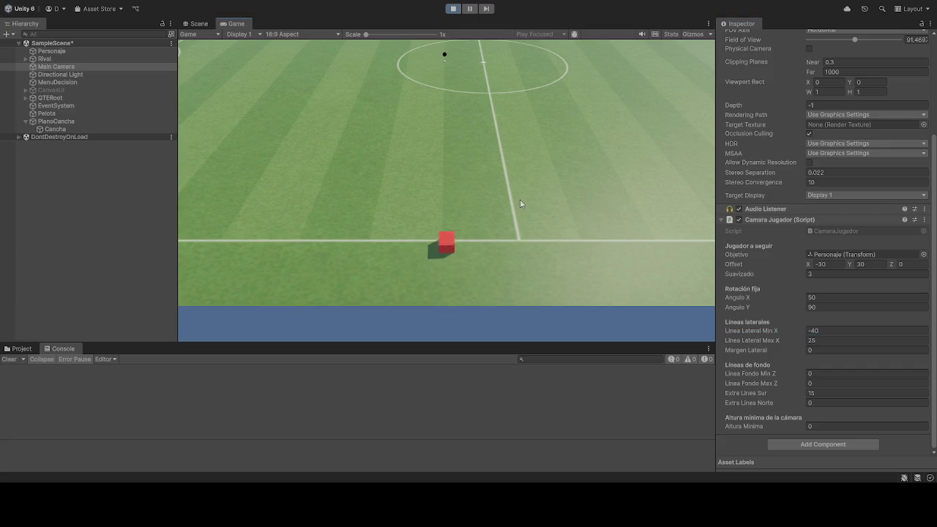
# Walk the player up-field toward the ball and back to the centre circle
pyautogui.press('w')
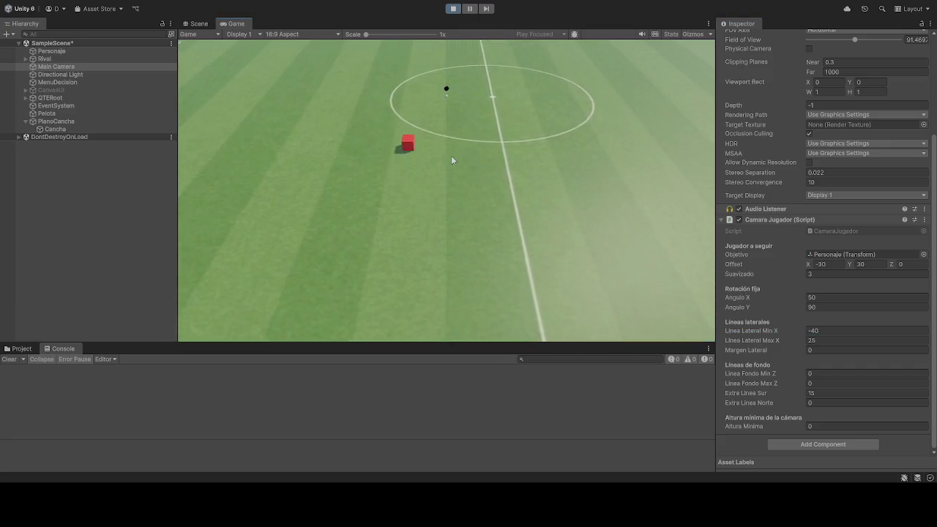
pyautogui.press('w')
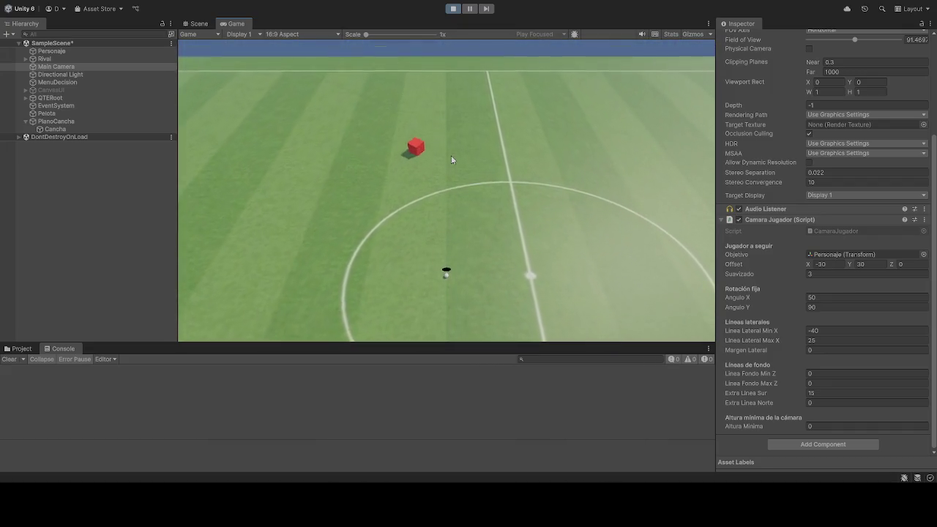
pyautogui.press('w')
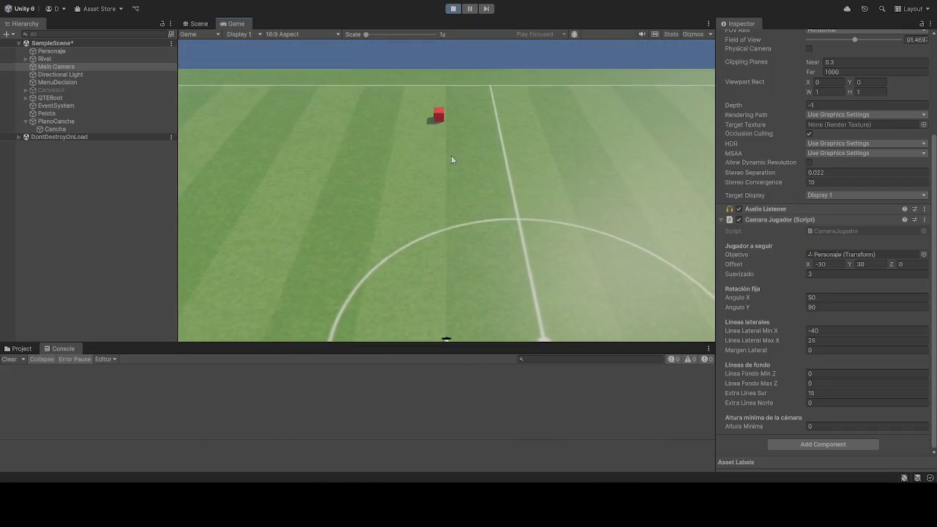
pyautogui.press('s')
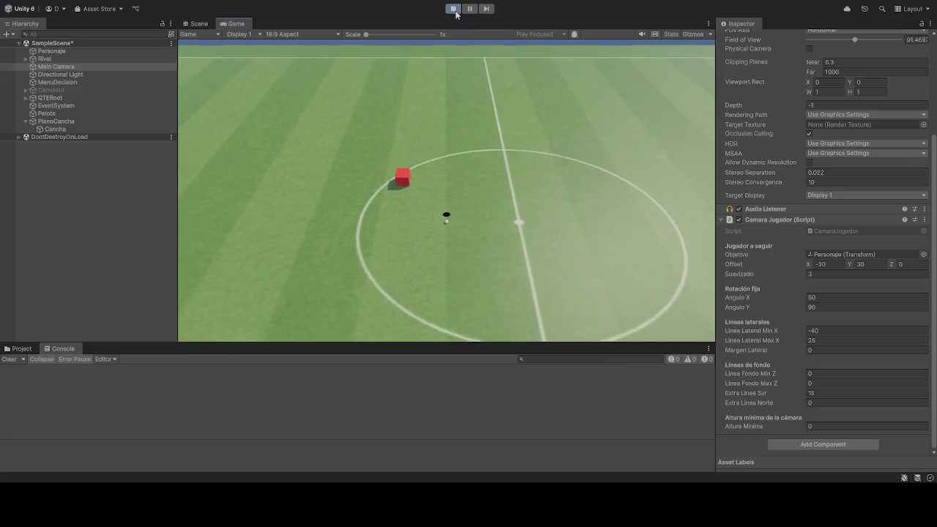
# Stop play, re-enter Linea Lateral Min X -40 and Margen Lateral 0, and play again
pyautogui.hotkey('ctrl', 'p')
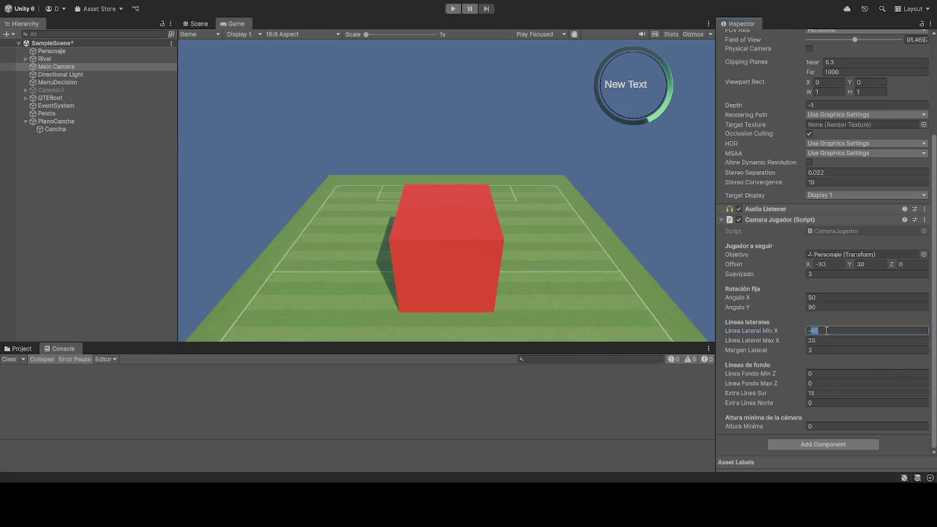
pyautogui.click(817, 351)
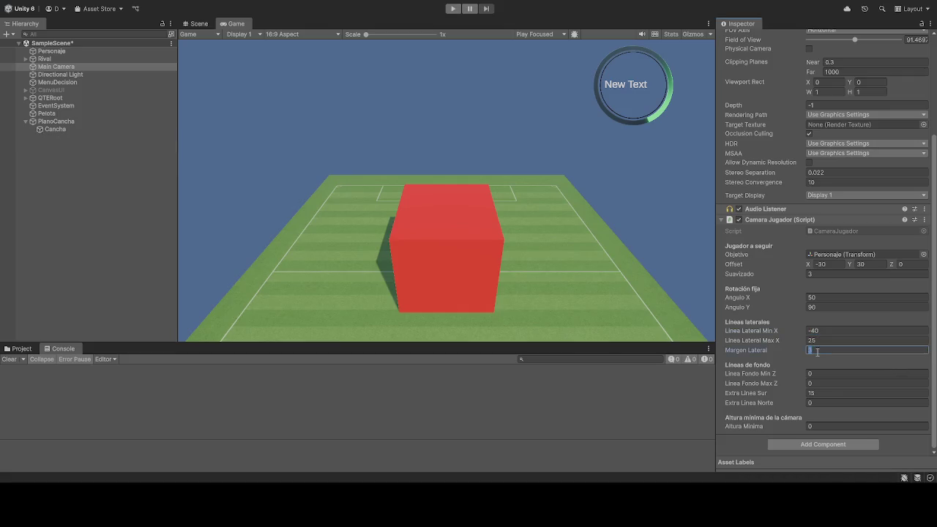
pyautogui.write('0')
pyautogui.click(453, 9)
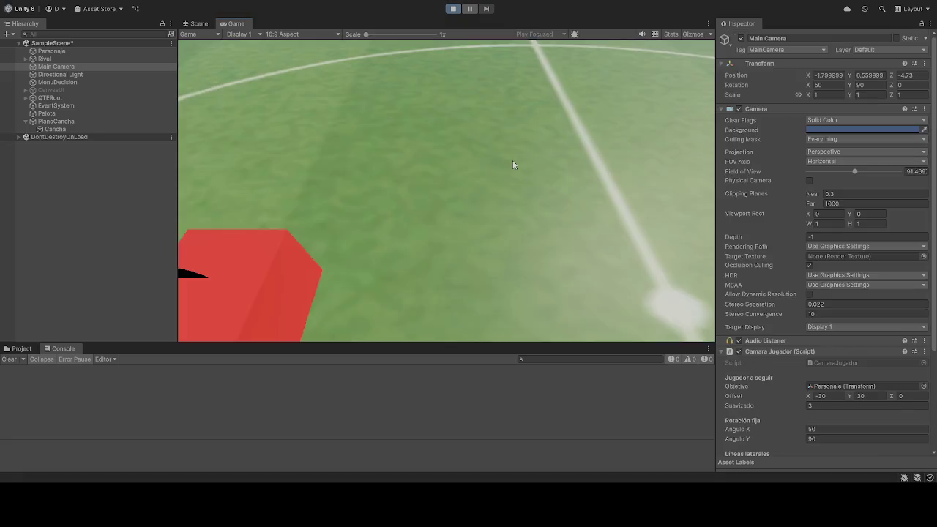
# Walk the player up and down the pitch, then stop and restart the game
pyautogui.press('w')
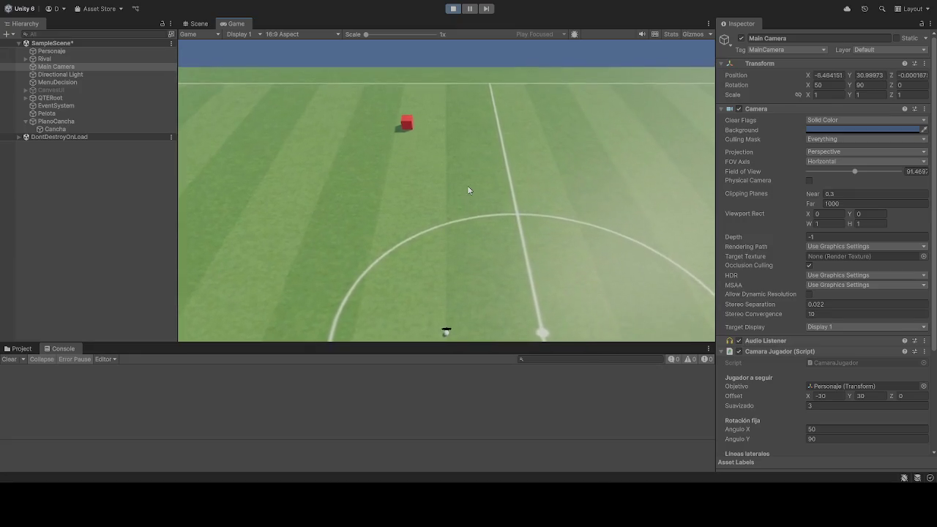
pyautogui.press('s')
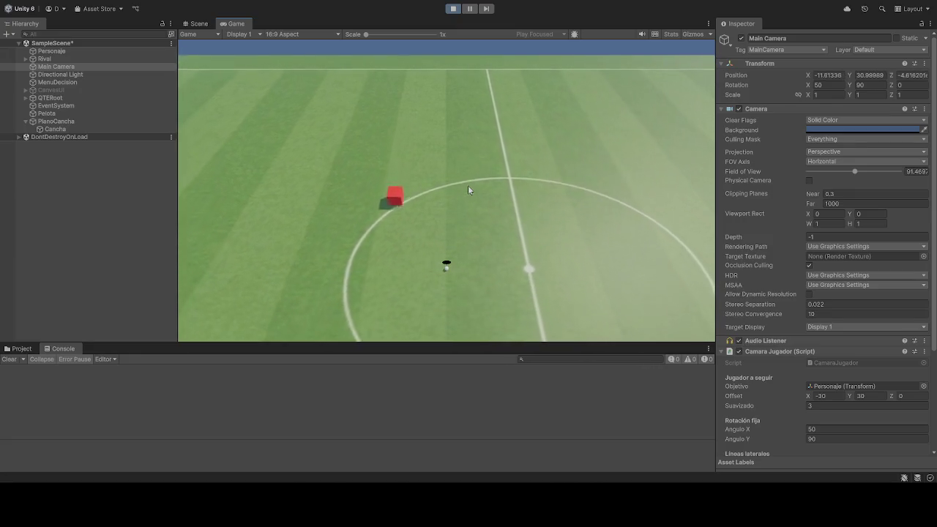
pyautogui.press('s')
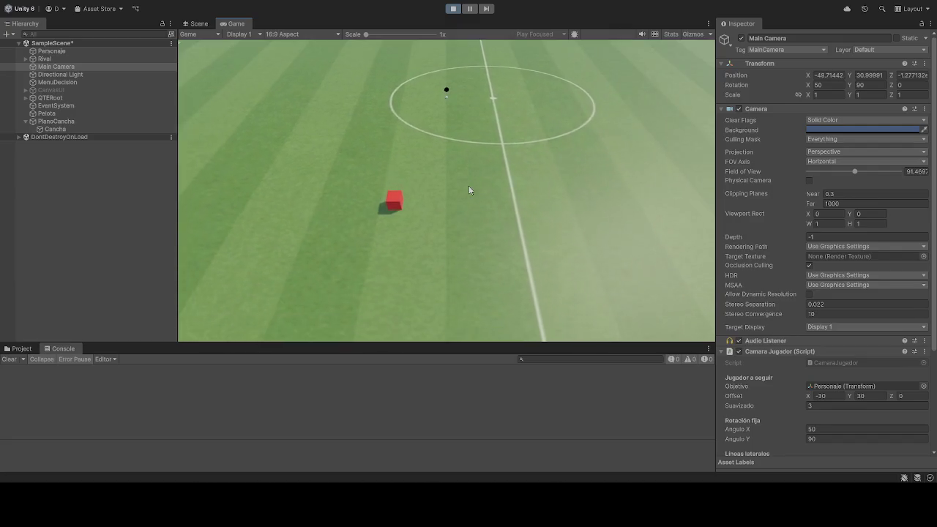
pyautogui.click(453, 9)
pyautogui.scroll(2, 793, 373)
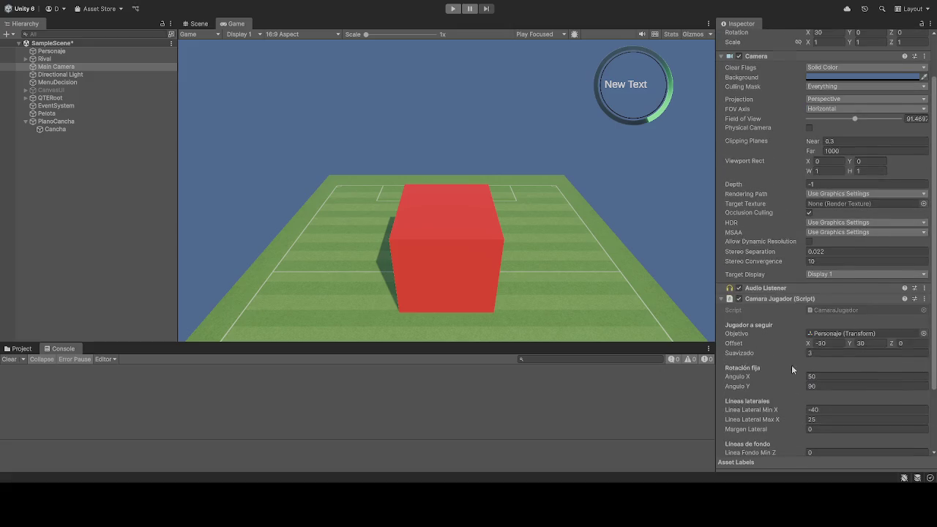
pyautogui.click(452, 9)
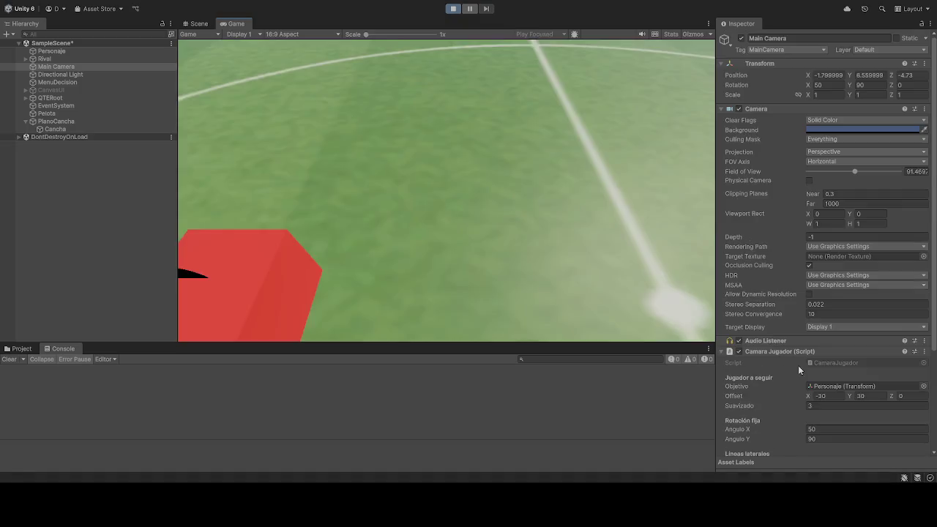
# Set Extra Linea Sur to 15 during play
pyautogui.scroll(-3, 801, 366)
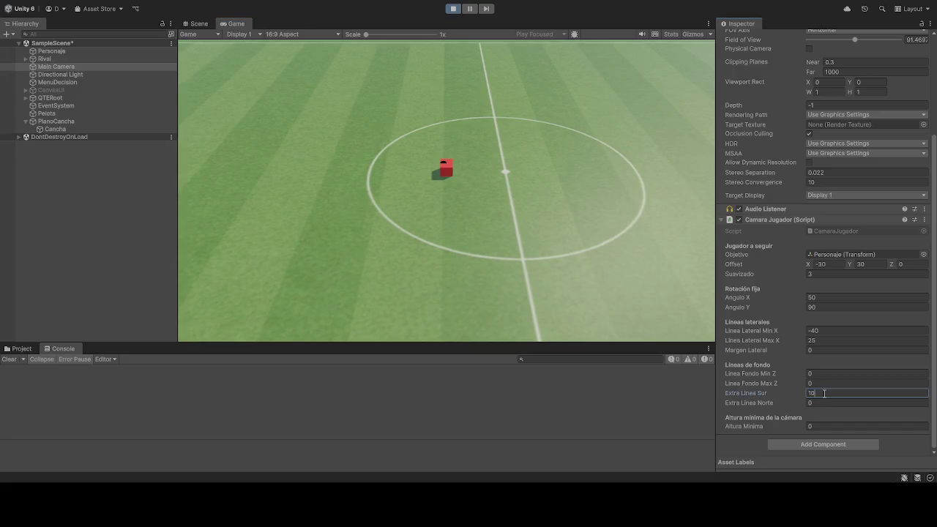
pyautogui.write('5')
pyautogui.click(317, 168)
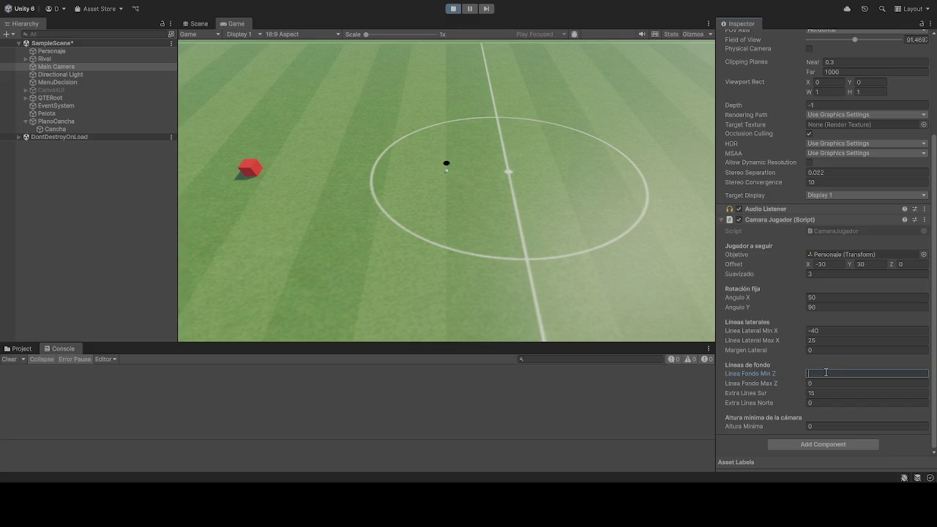
# Try Linea Fondo Max Z values of 50, 100, 80 and 70, settling on 80
pyautogui.click(831, 383)
pyautogui.write('50')
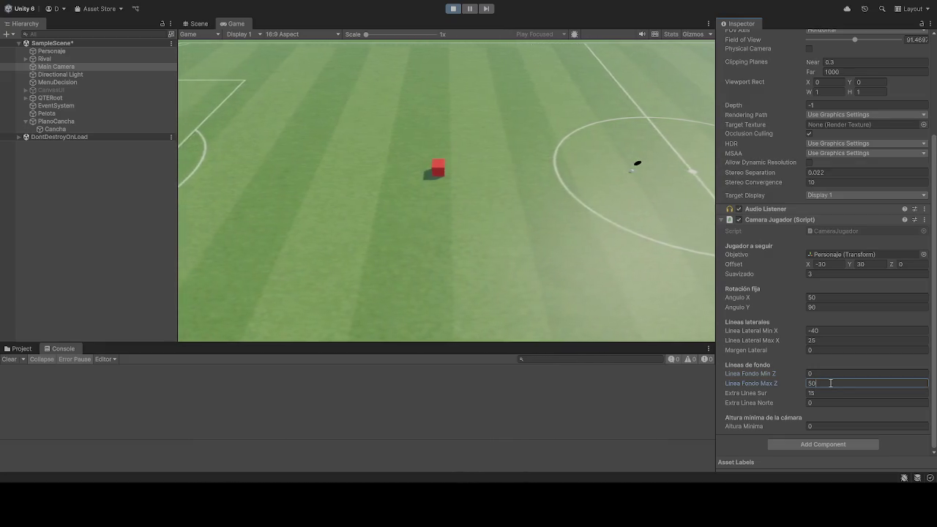
pyautogui.click(355, 174)
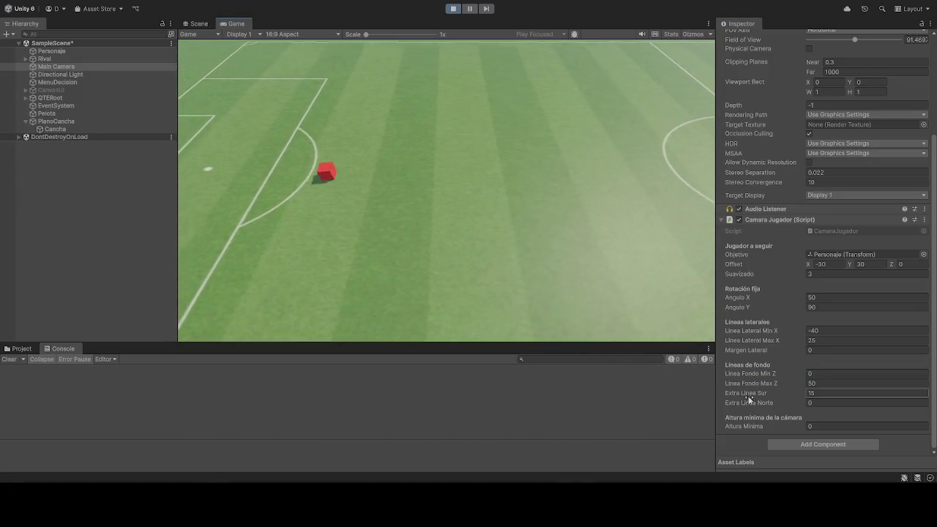
pyautogui.click(823, 383)
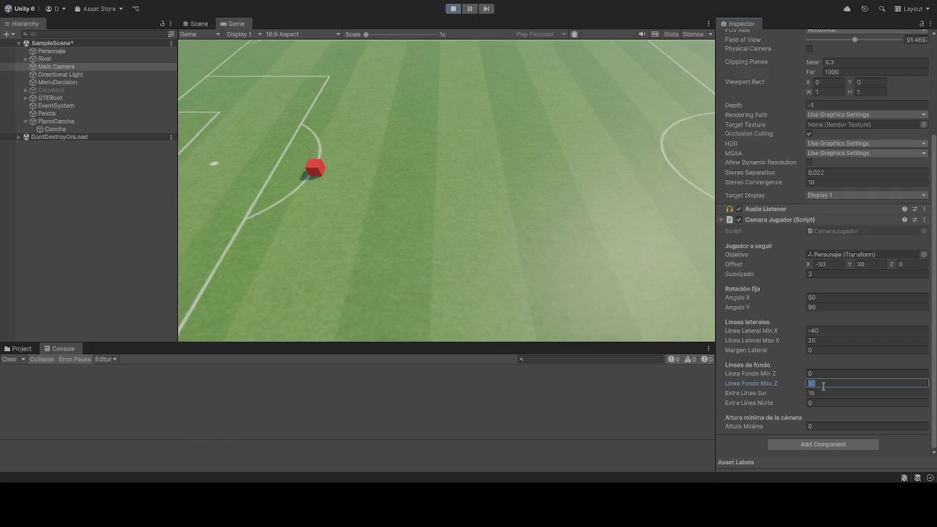
pyautogui.write('100')
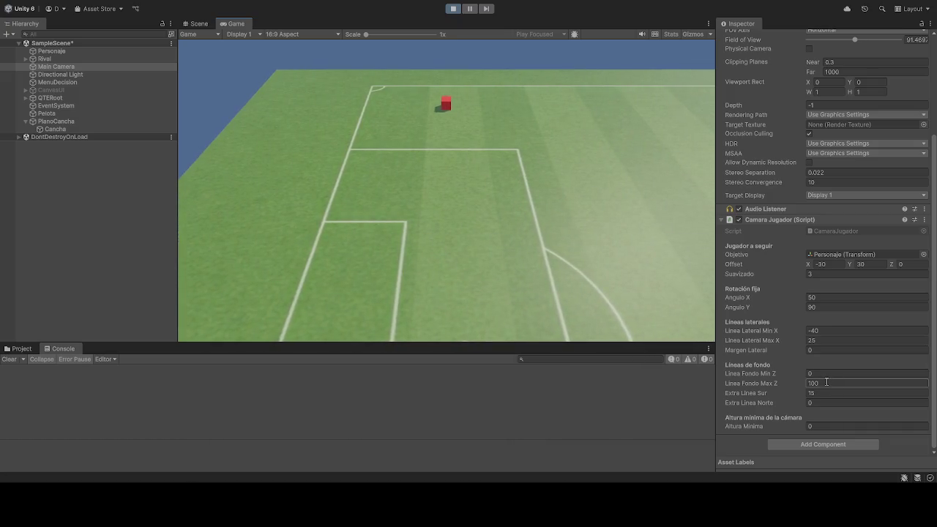
pyautogui.write('80')
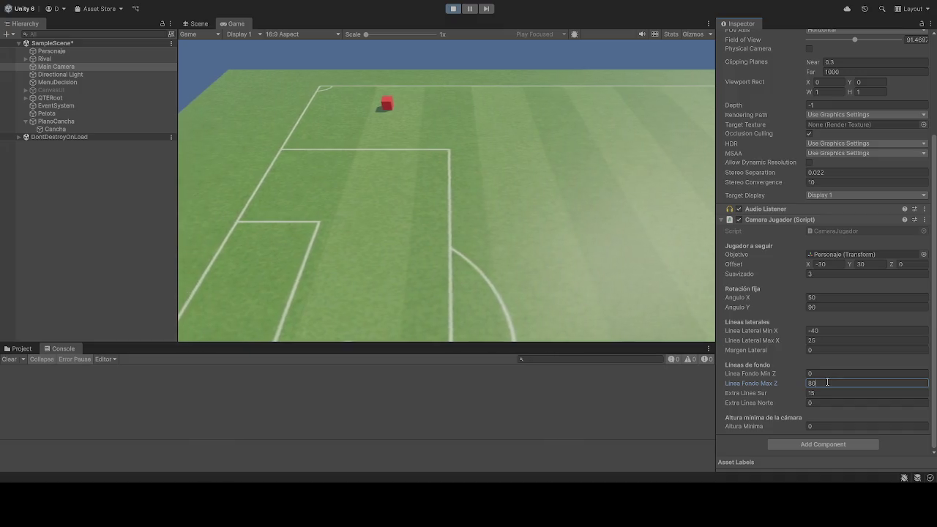
pyautogui.click(444, 180)
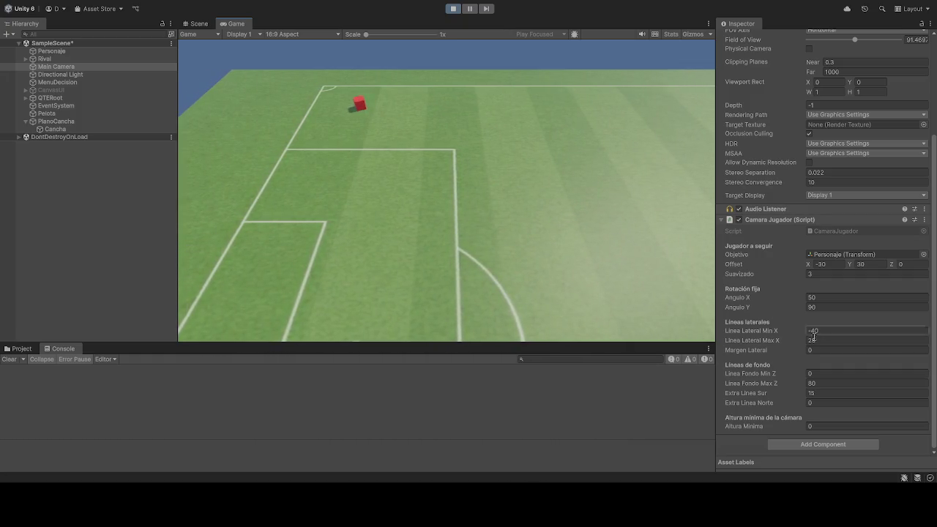
pyautogui.write('70')
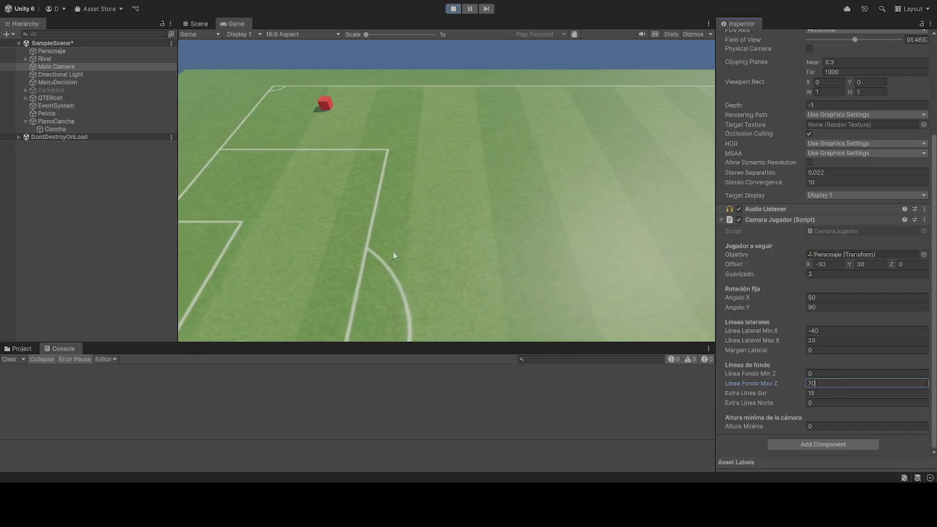
pyautogui.click(454, 168)
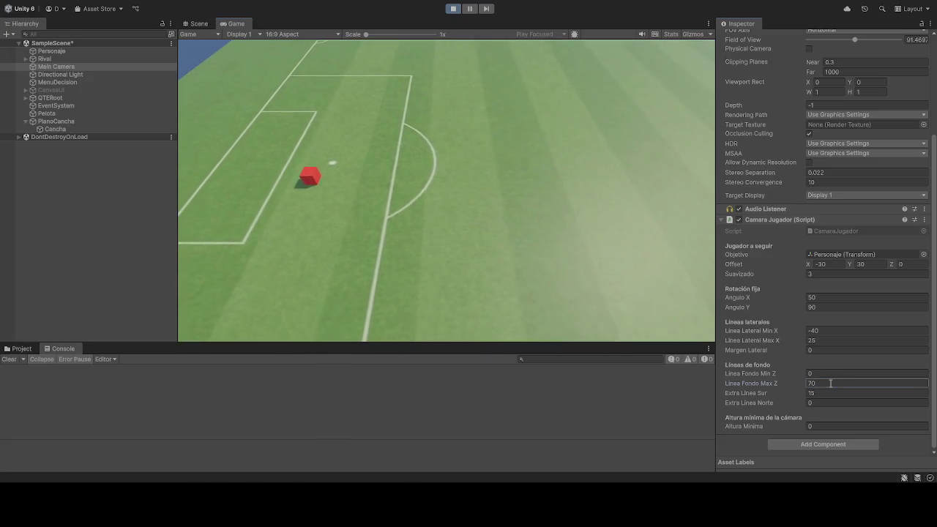
pyautogui.click(830, 383)
pyautogui.write('80')
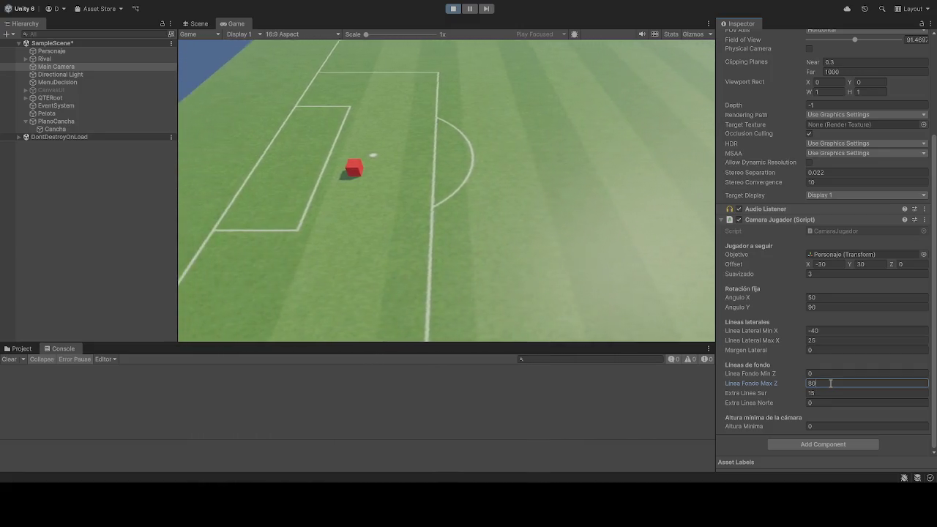
pyautogui.click(814, 393)
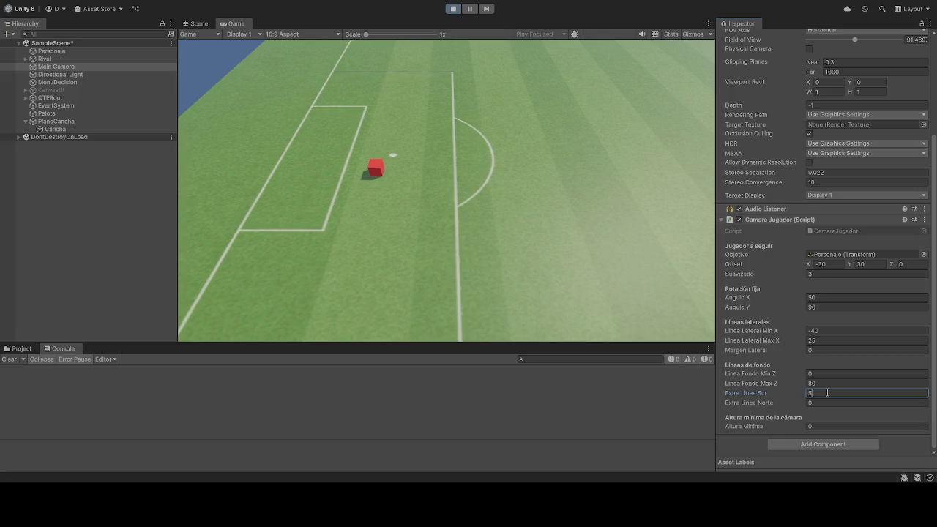
pyautogui.write('15')
# Confirm Extra Linea Sur at 15, set Linea Fondo Min Z to -80, then stop play
pyautogui.click(568, 220)
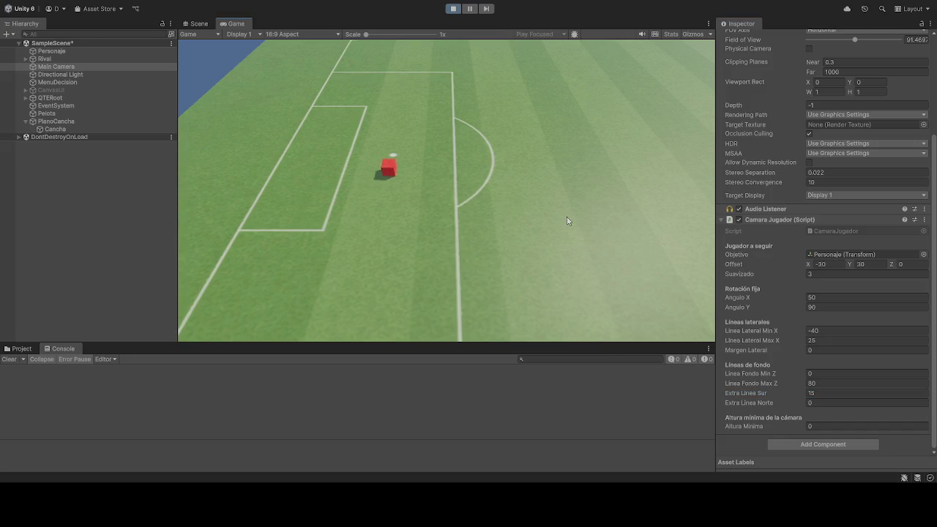
pyautogui.click(826, 374)
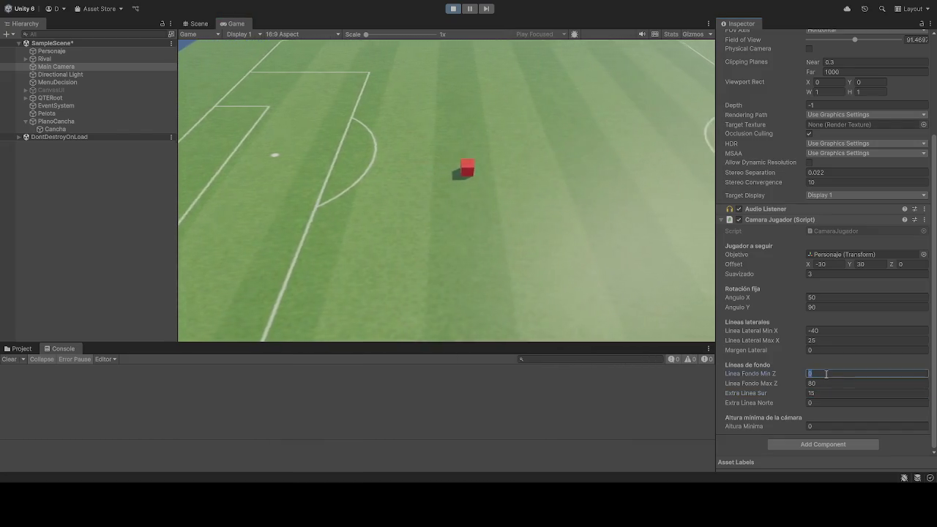
pyautogui.write('-80')
pyautogui.click(537, 194)
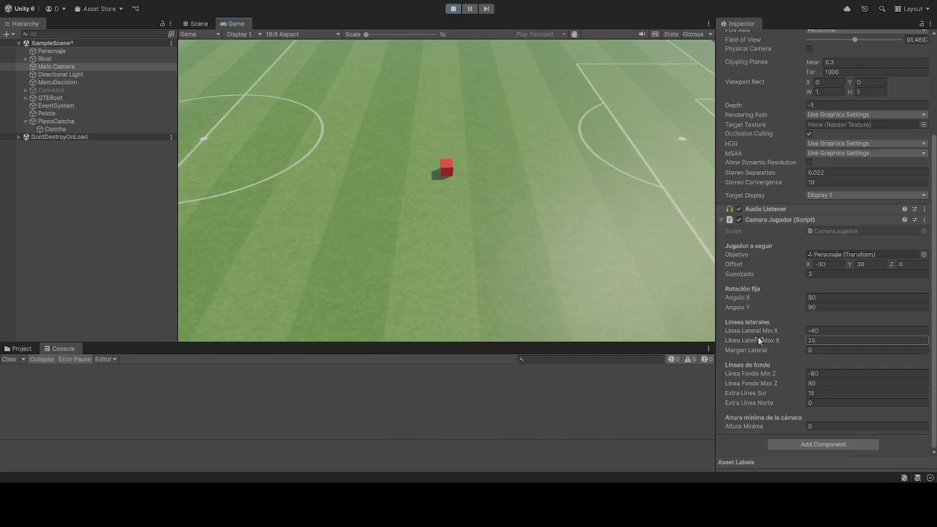
pyautogui.click(470, 9)
# Outside play mode, re-enter Linea Fondo Min Z -80 and Max Z 80, then play again
pyautogui.click(455, 15)
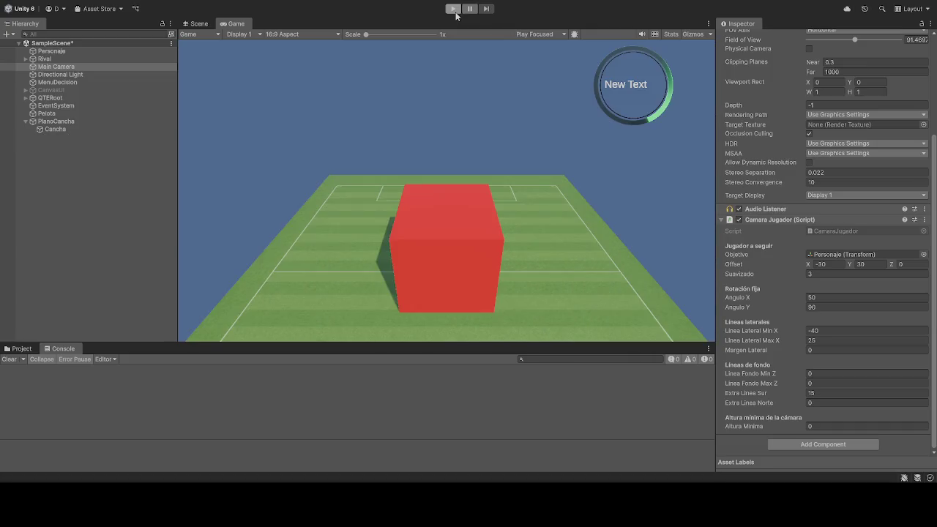
pyautogui.click(830, 373)
pyautogui.write('-80')
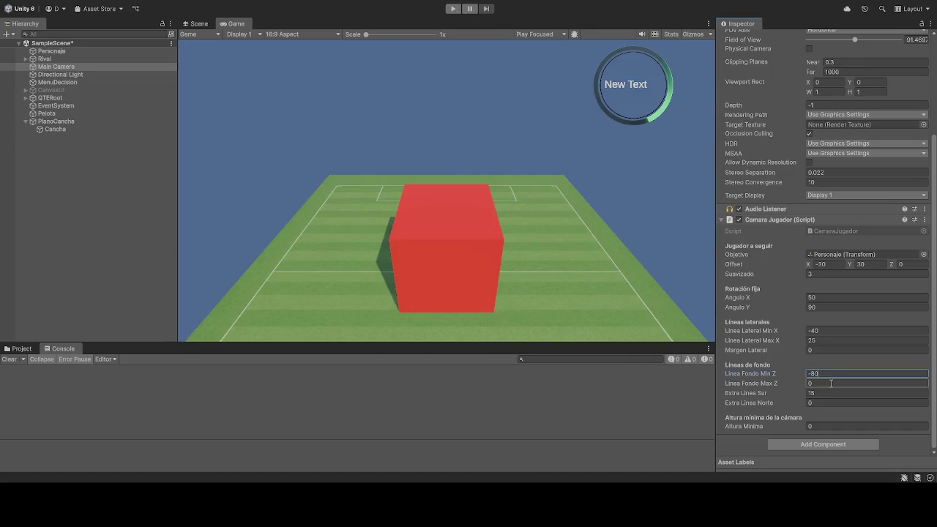
pyautogui.click(832, 384)
pyautogui.write('80')
pyautogui.click(459, 12)
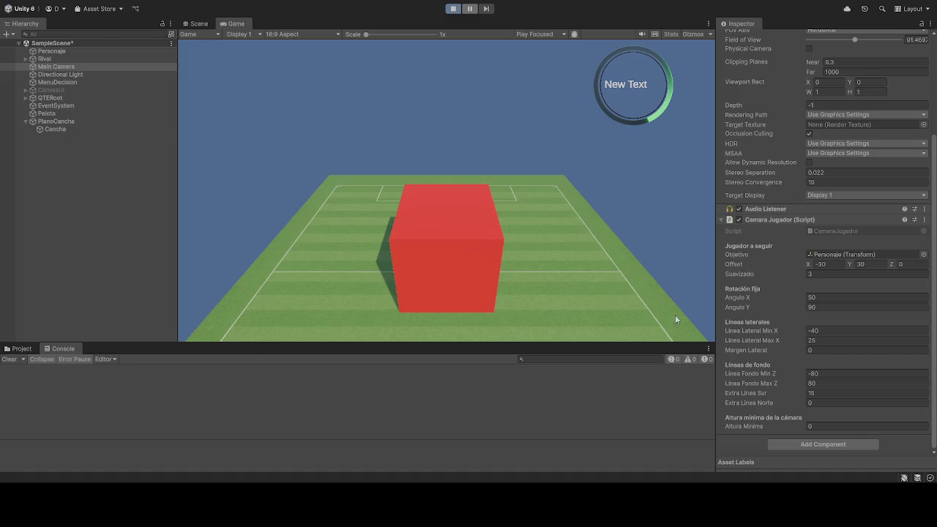
# Run the player toward the penalty area and set Extra Linea Sur and Extra Linea Norte to 0
pyautogui.press('d')
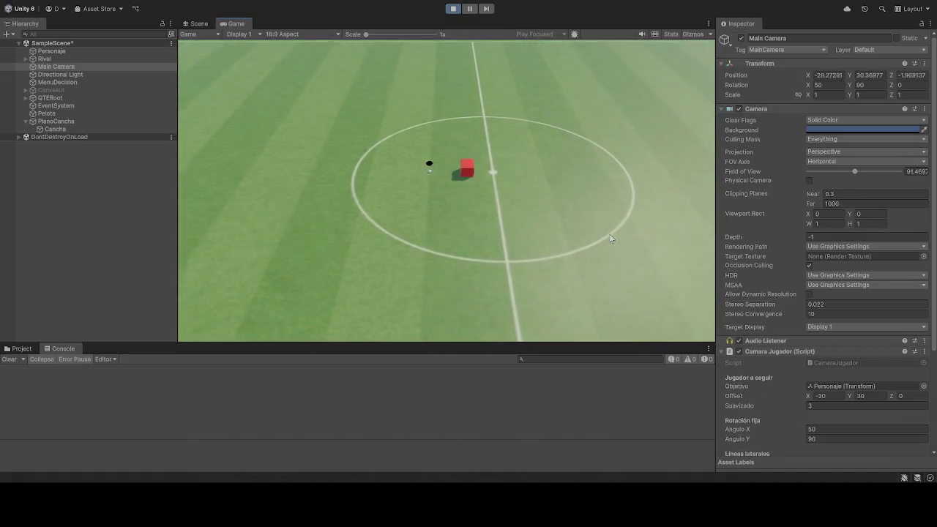
pyautogui.press('w')
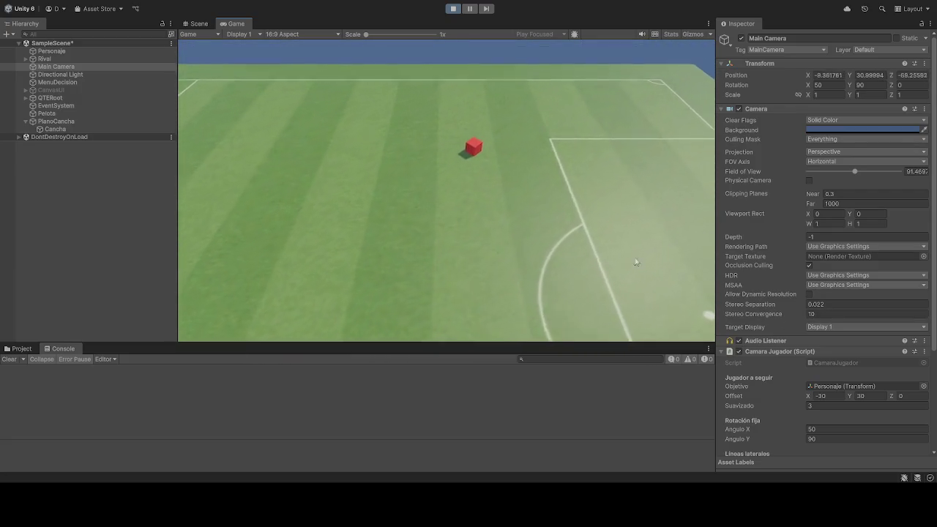
pyautogui.scroll(-4, 836, 334)
pyautogui.click(828, 393)
pyautogui.write('200')
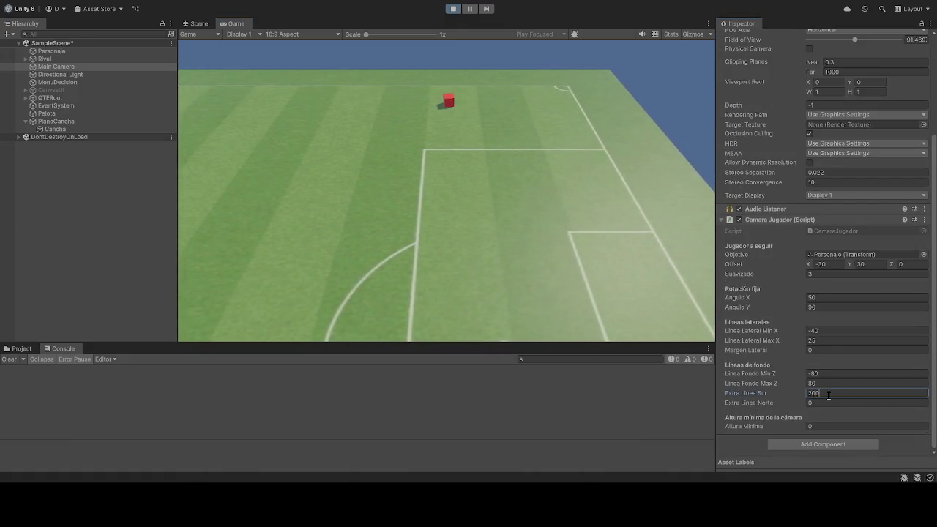
pyautogui.press('BackSpace')
pyautogui.press('BackSpace')
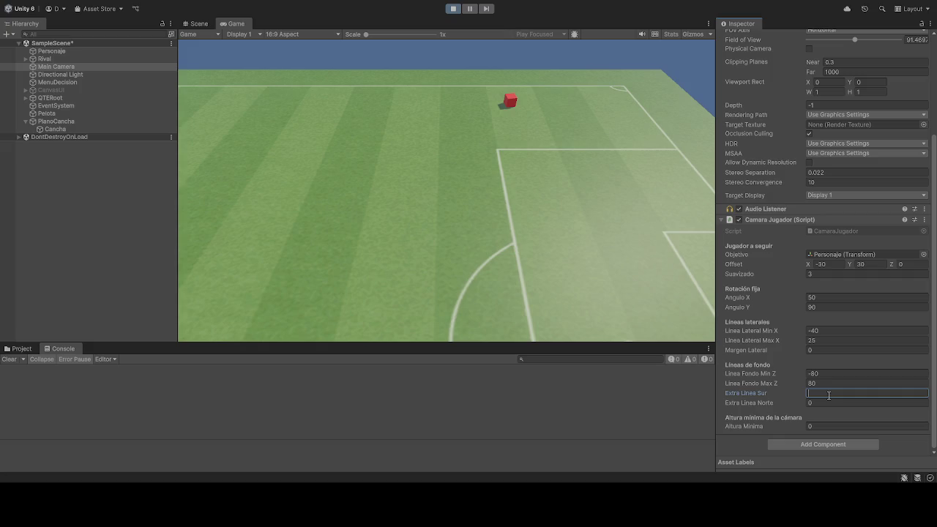
pyautogui.write('0')
pyautogui.click(589, 190)
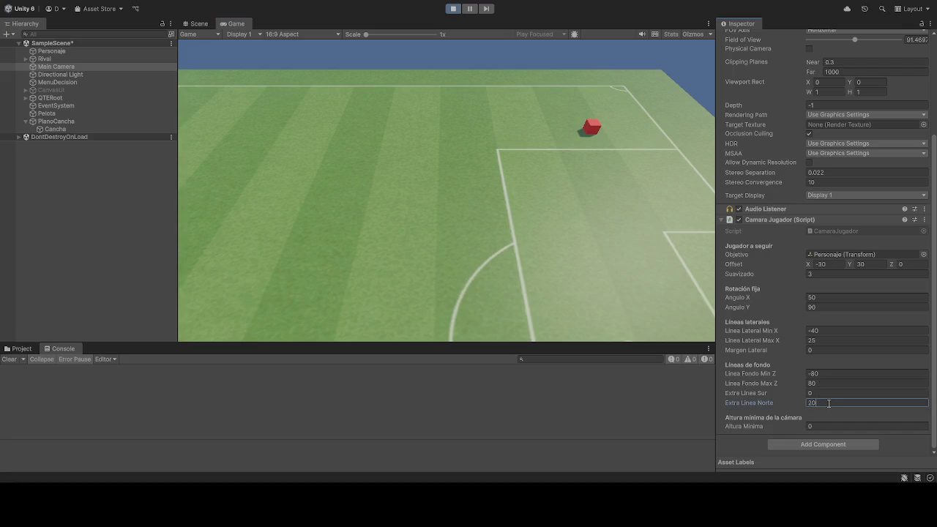
pyautogui.click(667, 296)
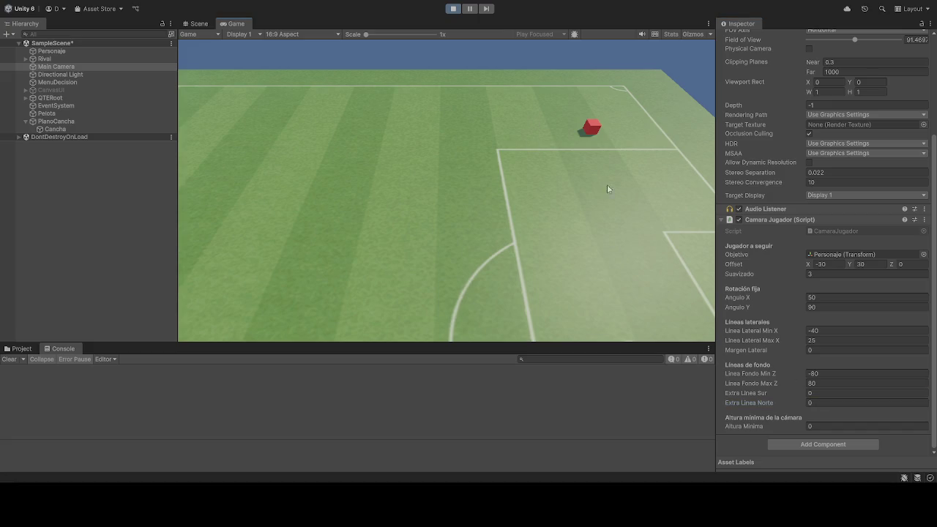
# Widen Linea Fondo Min Z to -90 and Max Z to 90
pyautogui.click(837, 374)
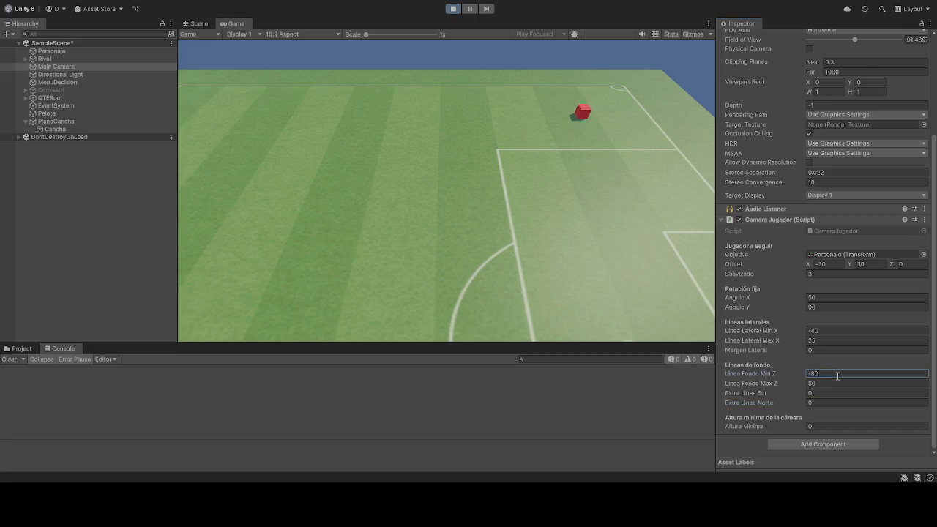
pyautogui.press('BackSpace')
pyautogui.press('BackSpace')
pyautogui.write('90')
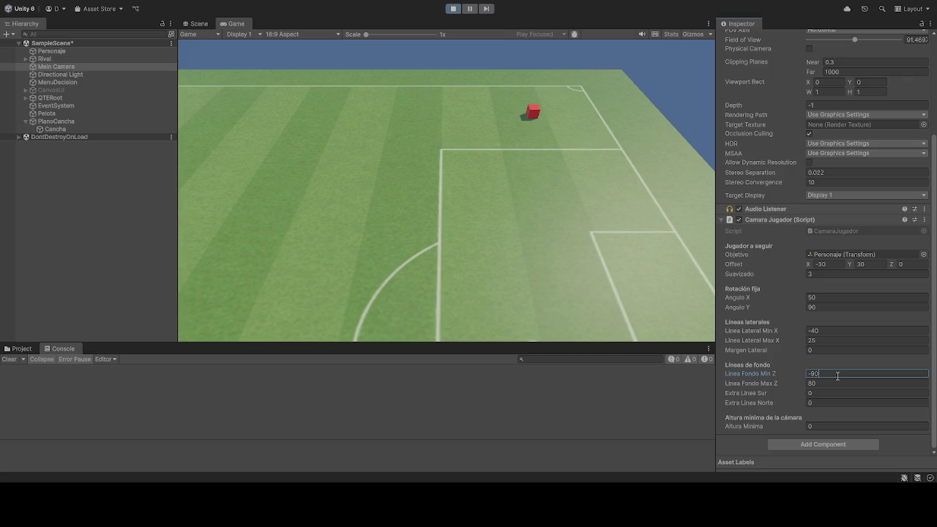
pyautogui.click(837, 383)
pyautogui.write('90')
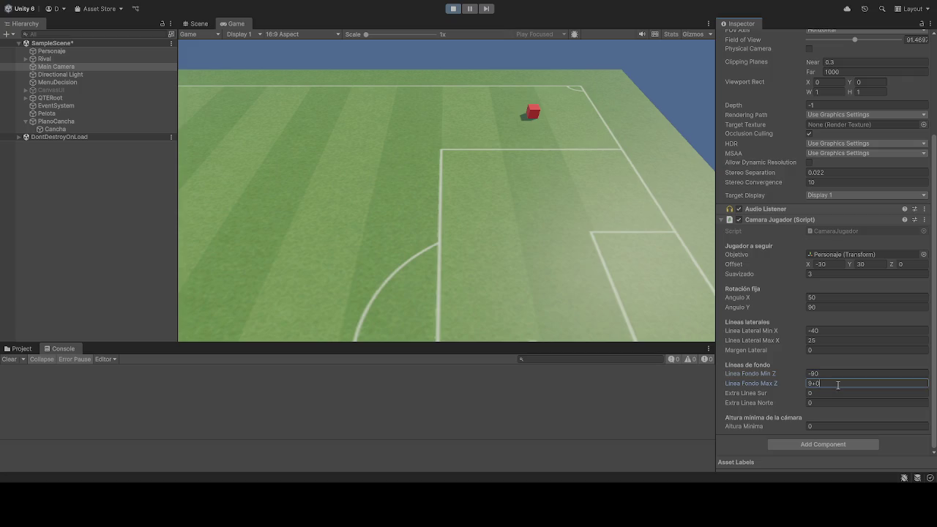
pyautogui.click(541, 243)
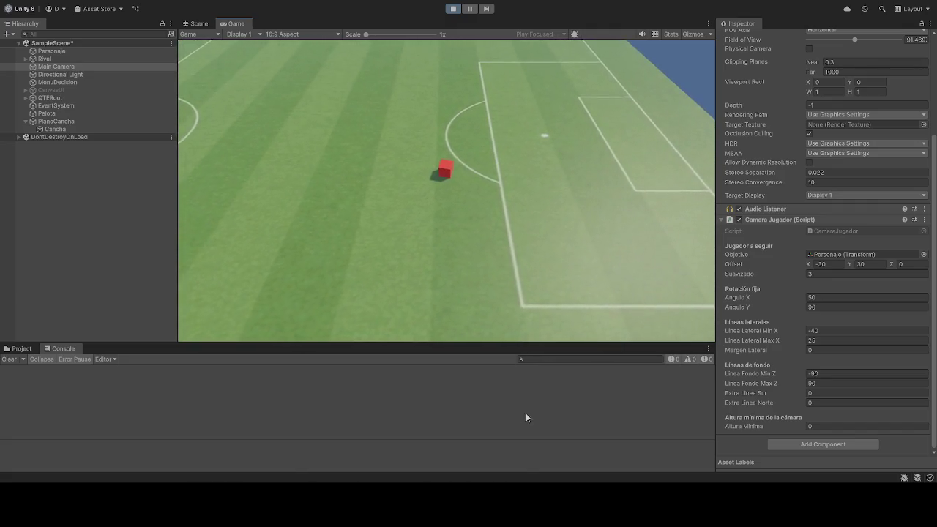
# Stop play, keep Linea Fondo limits at -90/90 with Extra Linea Sur 0, and play again
pyautogui.click(452, 9)
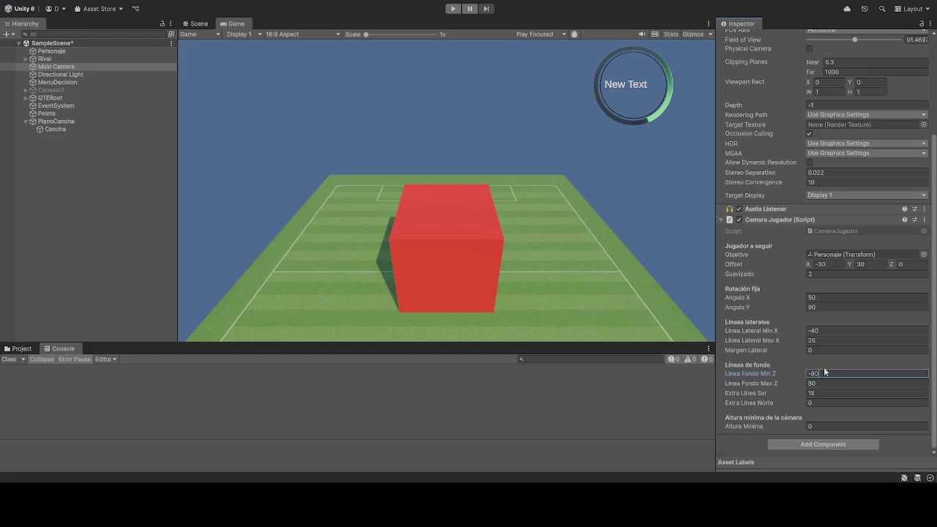
pyautogui.press('Tab')
pyautogui.write('90')
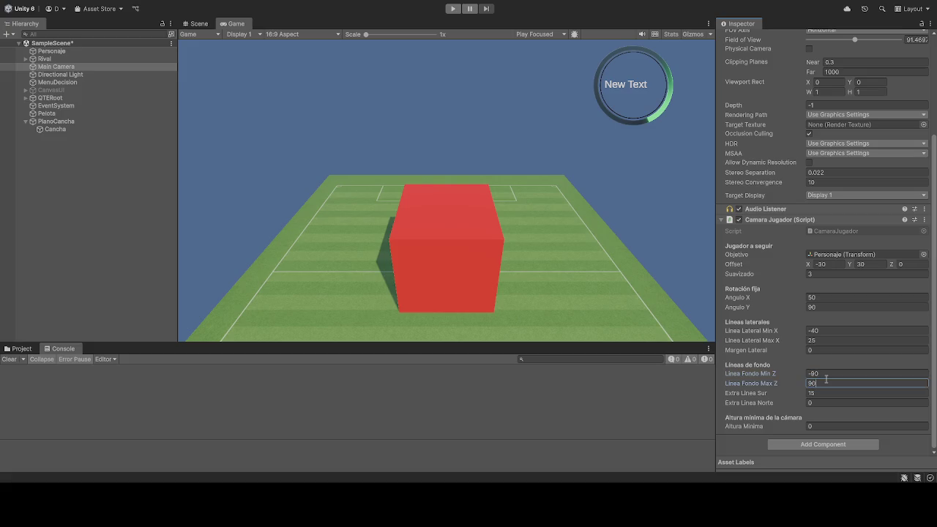
pyautogui.press('Tab')
pyautogui.write('0')
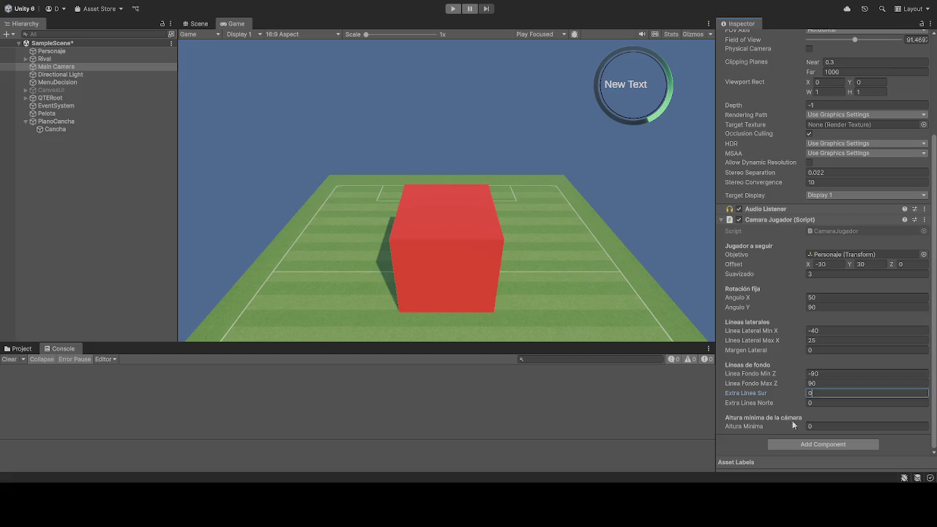
pyautogui.click(453, 9)
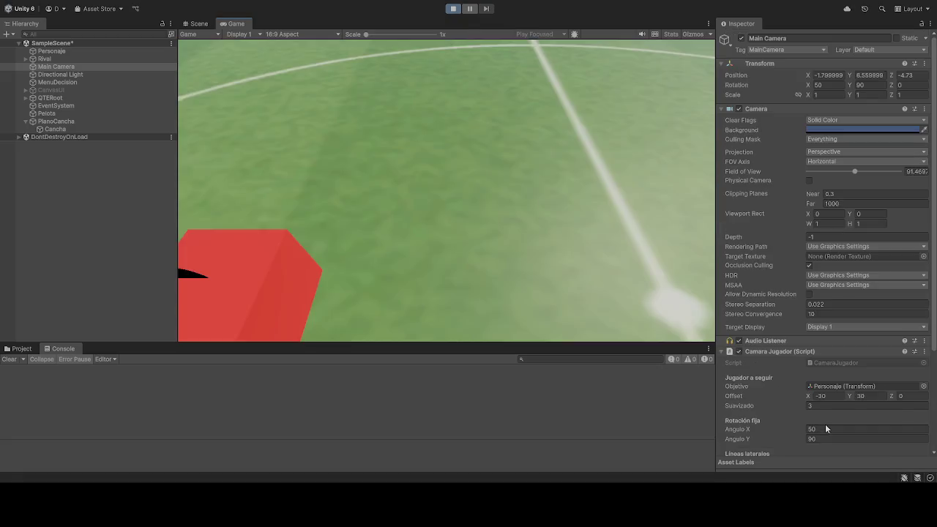
# Drive the player across the pitch and try a minimum camera height of 50
pyautogui.click(833, 427)
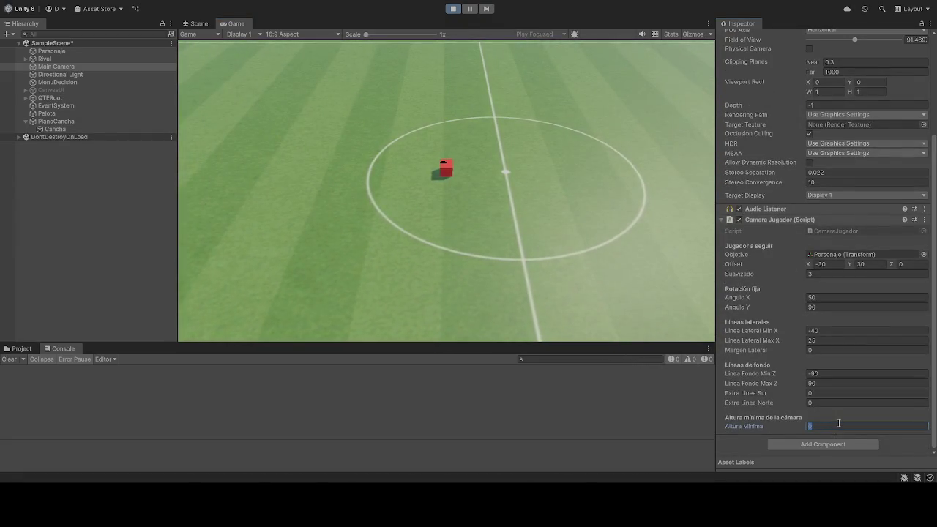
pyautogui.write('10')
pyautogui.press('d')
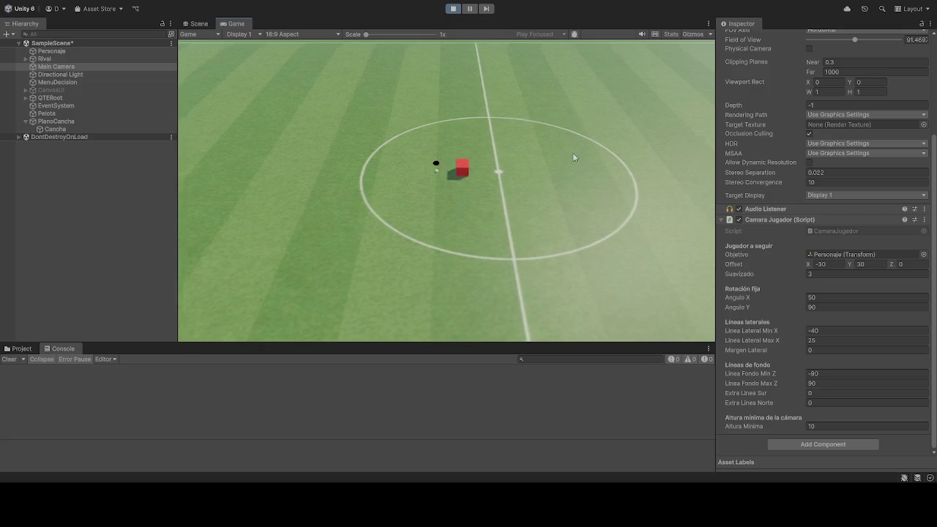
pyautogui.press('d')
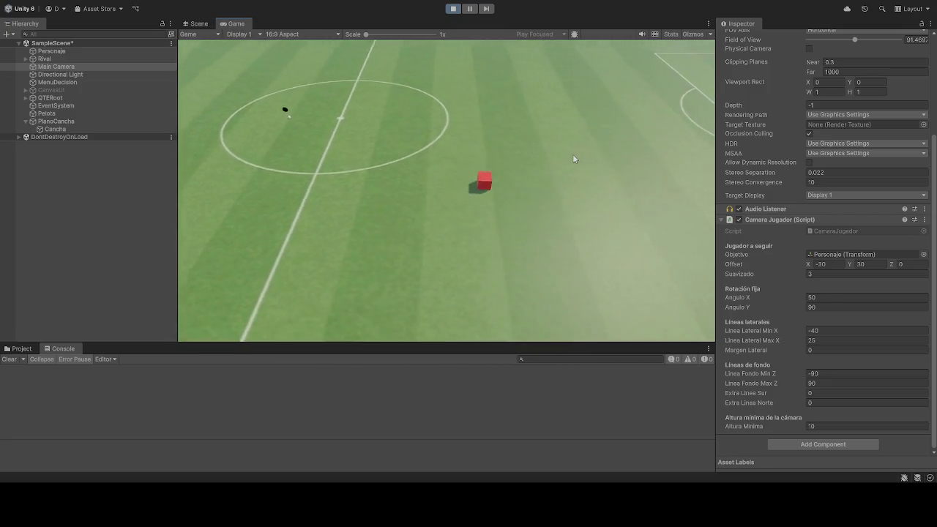
pyautogui.press('d')
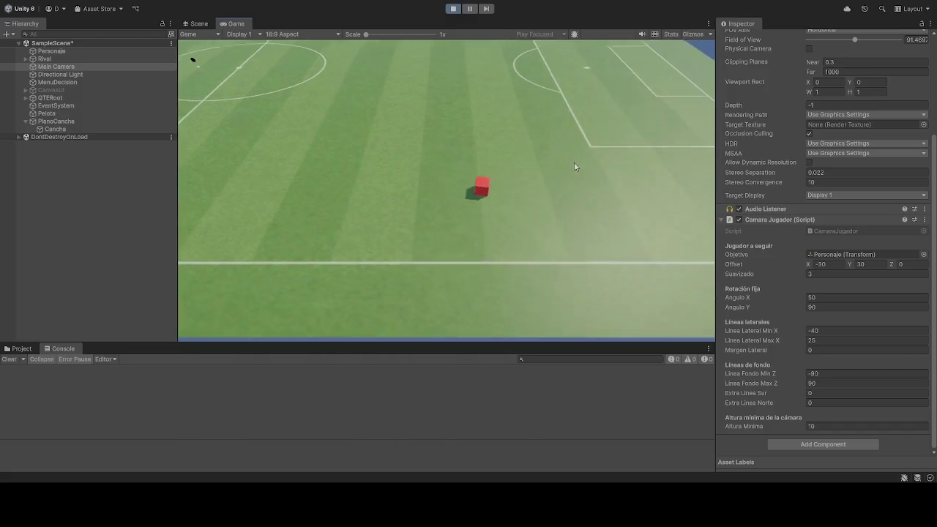
pyautogui.click(834, 425)
pyautogui.write('50')
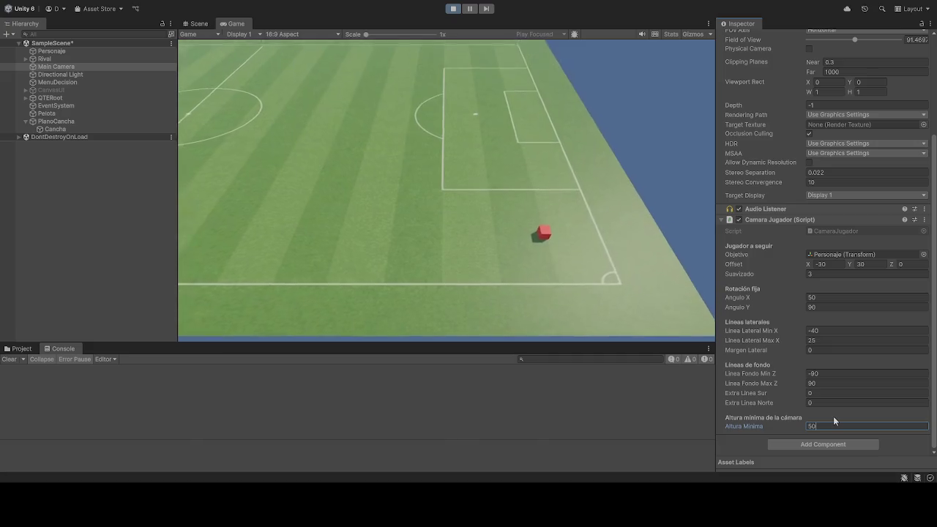
pyautogui.click(322, 179)
# Move the player back to centre and clear Altura Minima so it commits as 0
pyautogui.press('a')
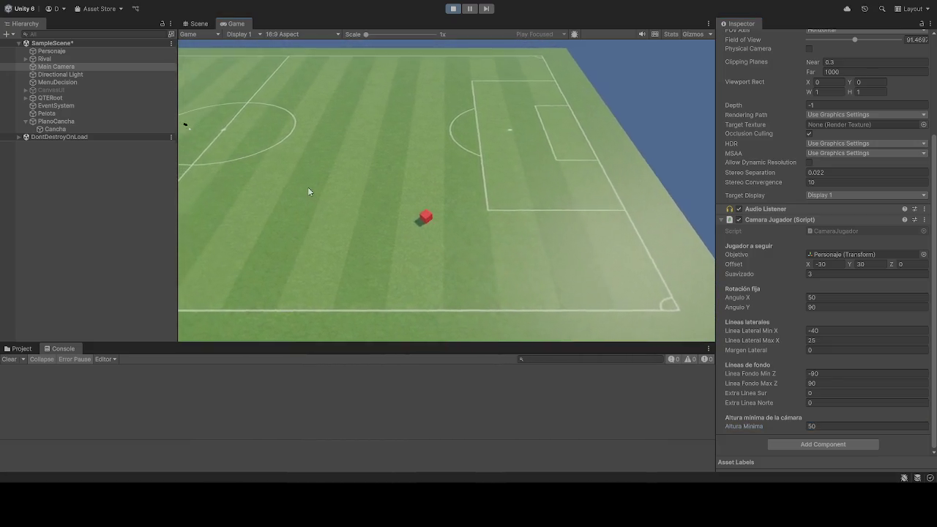
pyautogui.press('a')
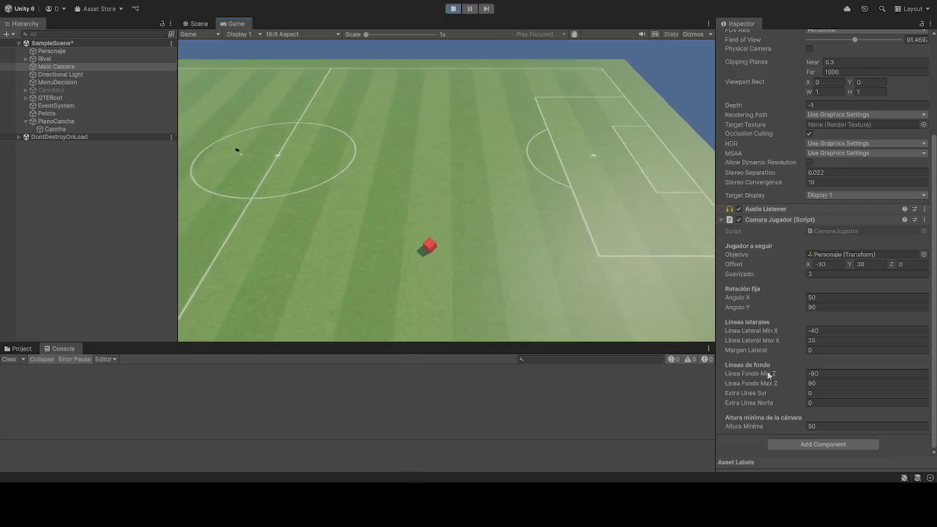
pyautogui.click(830, 426)
pyautogui.write('0')
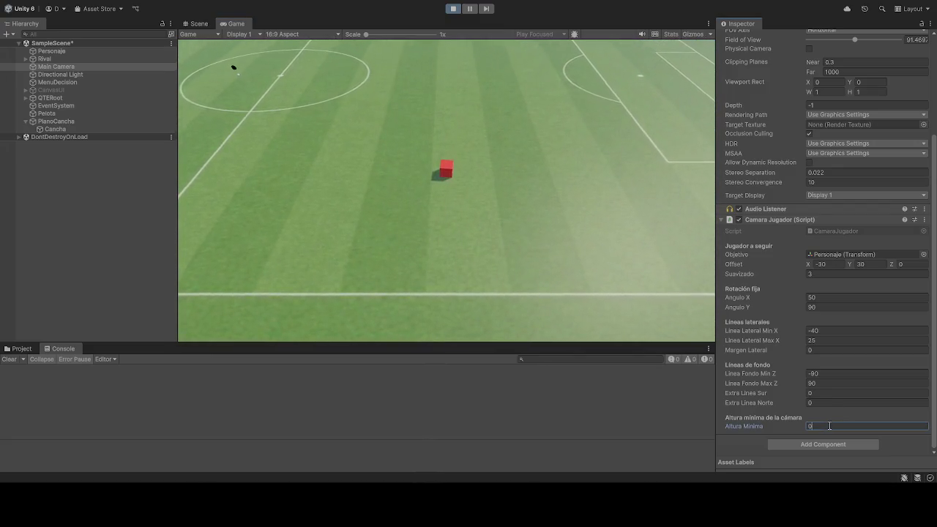
pyautogui.write('0')
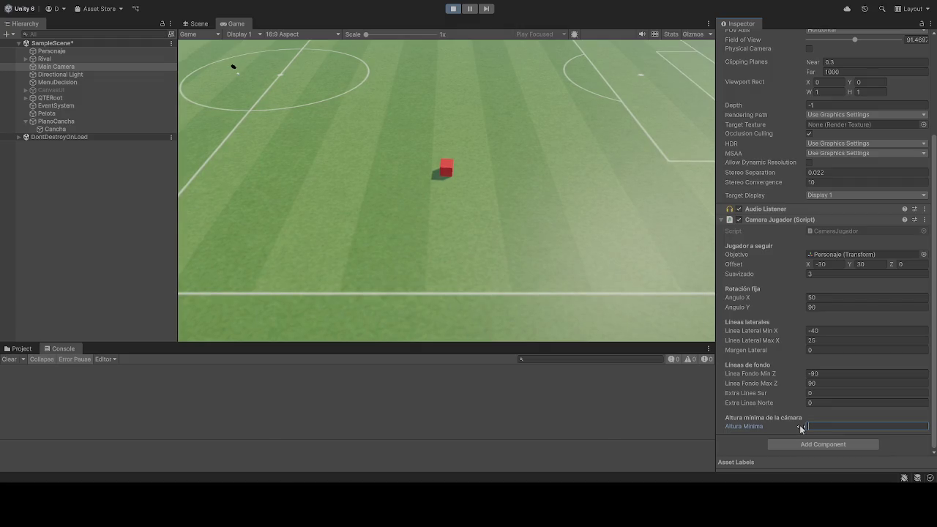
pyautogui.write('0')
pyautogui.press('BackSpace')
pyautogui.press('BackSpace')
pyautogui.press('BackSpace')
pyautogui.click(522, 172)
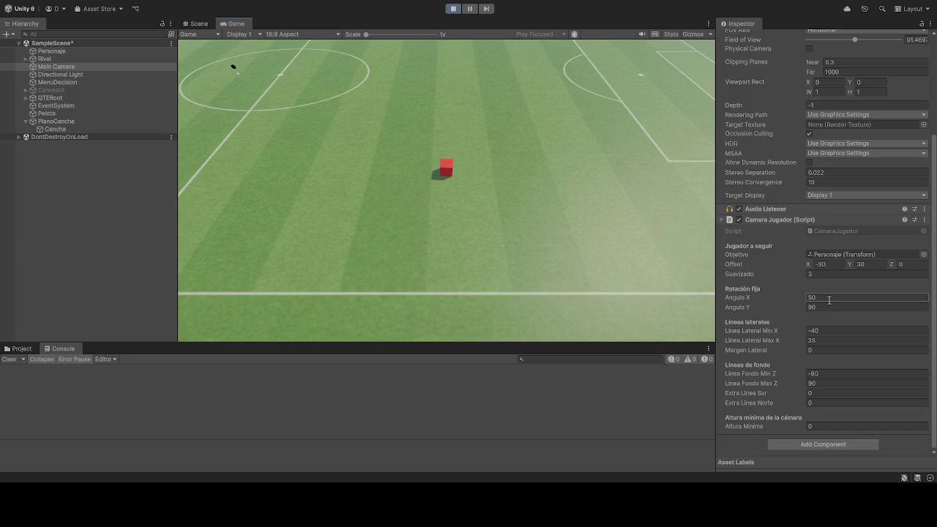
pyautogui.click(834, 263)
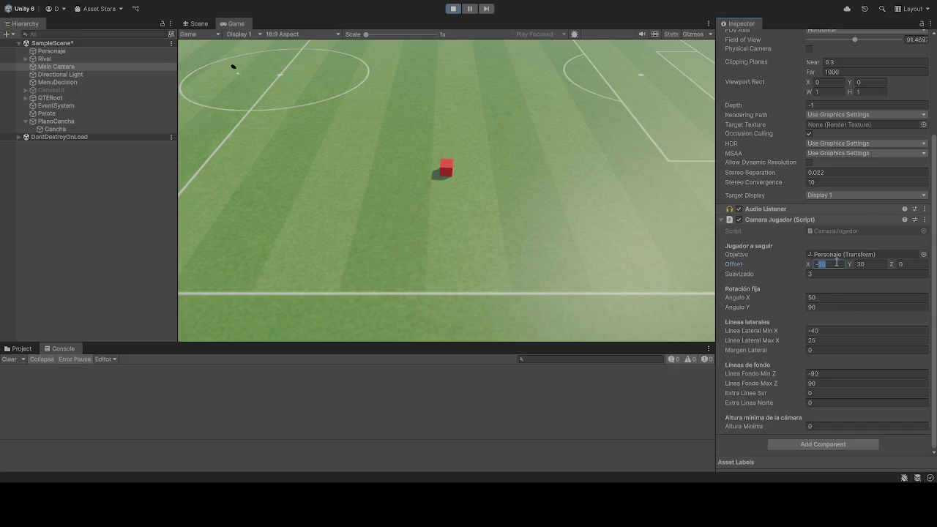
pyautogui.write('-20')
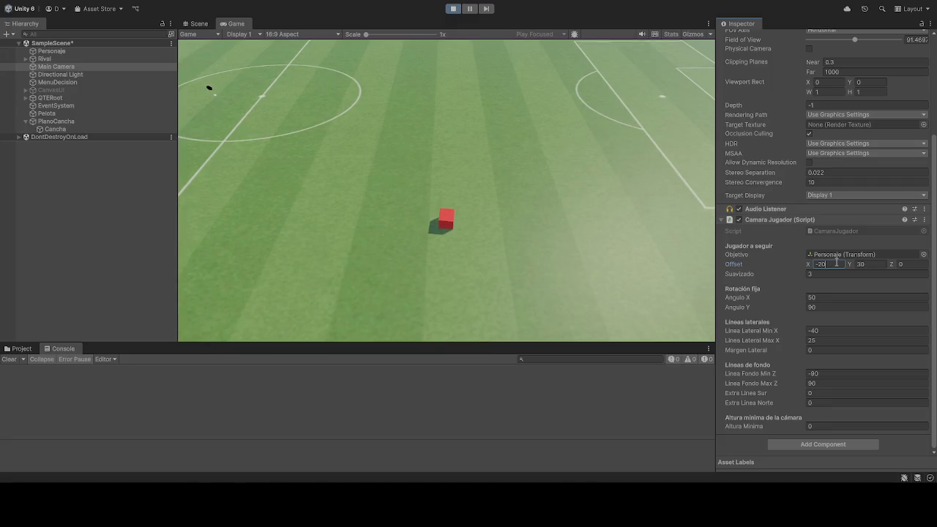
pyautogui.press('BackSpace')
pyautogui.press('BackSpace')
pyautogui.write('30')
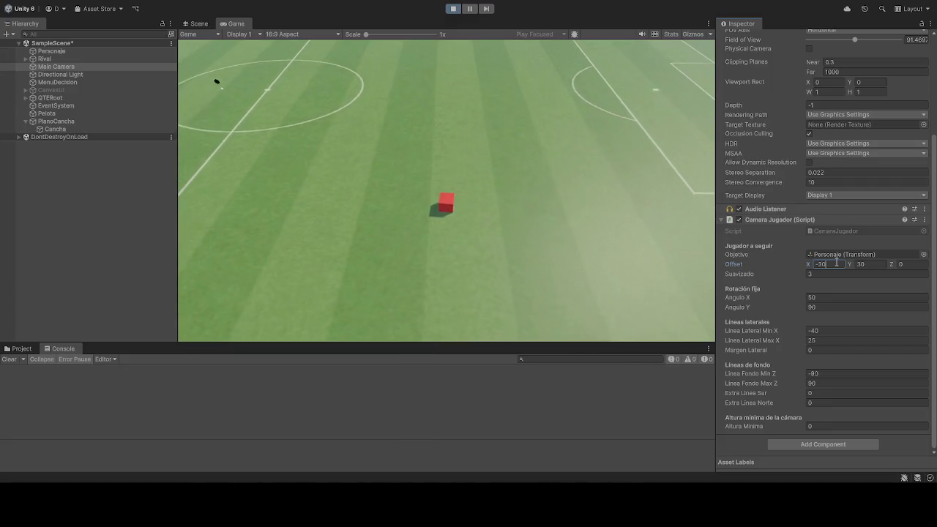
pyautogui.click(882, 264)
pyautogui.write('40')
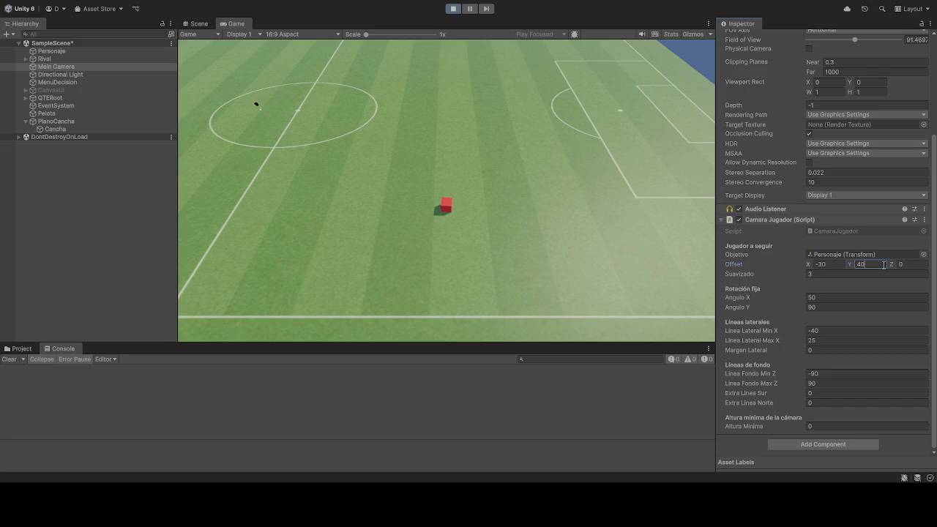
pyautogui.press('BackSpace')
pyautogui.press('BackSpace')
pyautogui.write('30')
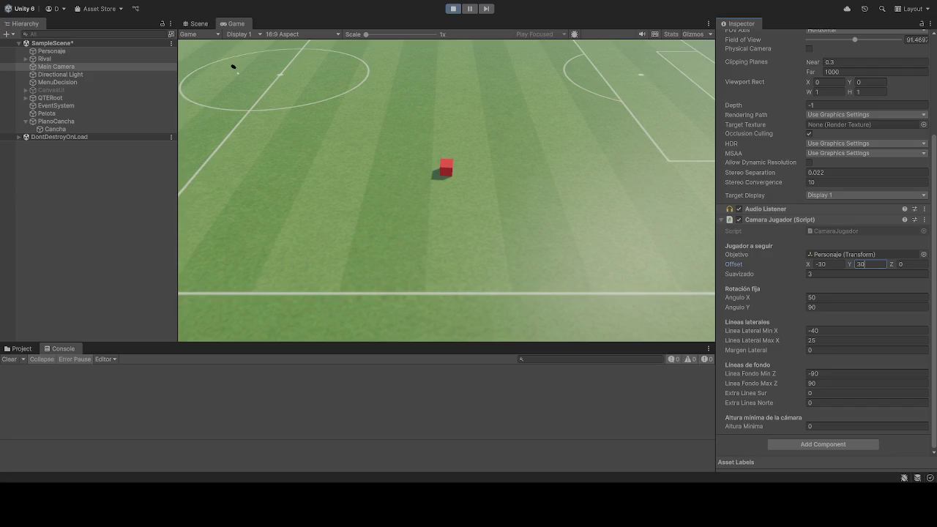
pyautogui.press('Return')
pyautogui.click(870, 264)
# Try Altura Minima values 10 and 35, settle on 30, then stop play mode
pyautogui.click(828, 427)
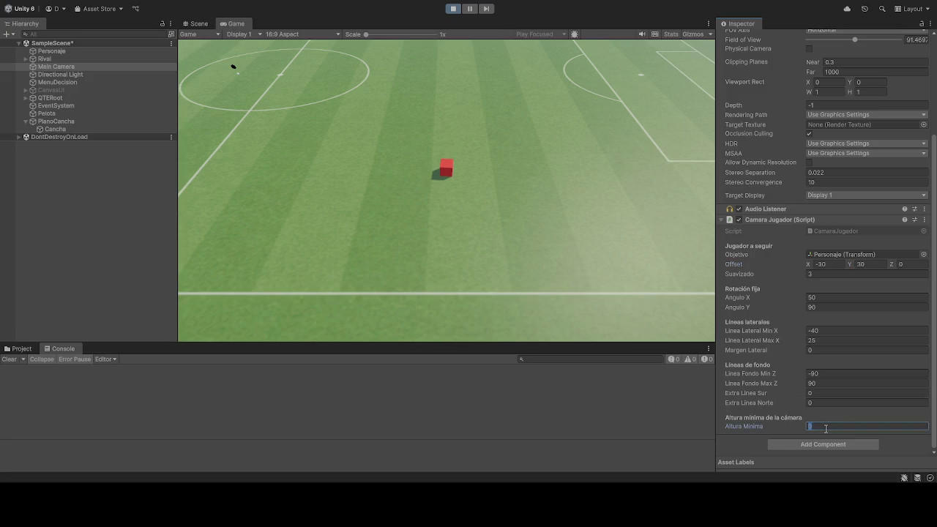
pyautogui.write('10')
pyautogui.press('BackSpace')
pyautogui.press('BackSpace')
pyautogui.write('35')
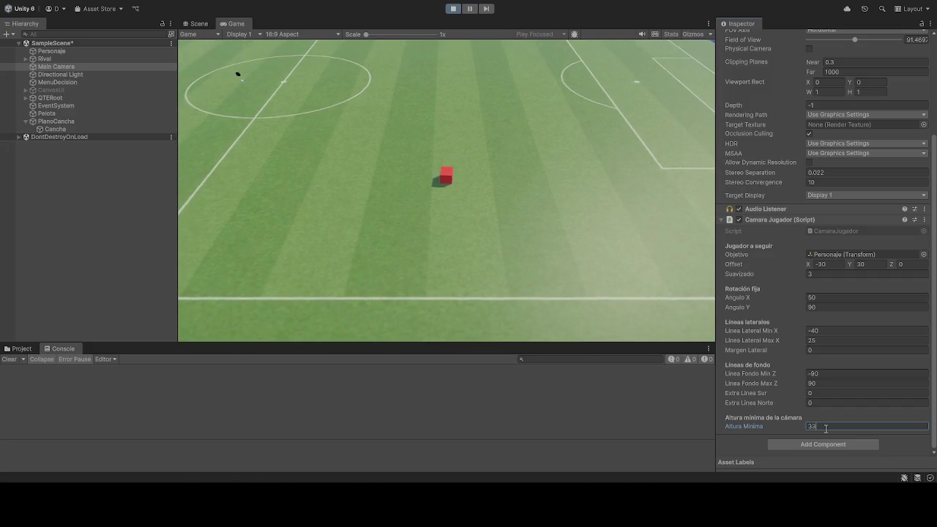
pyautogui.press('BackSpace')
pyautogui.write('0')
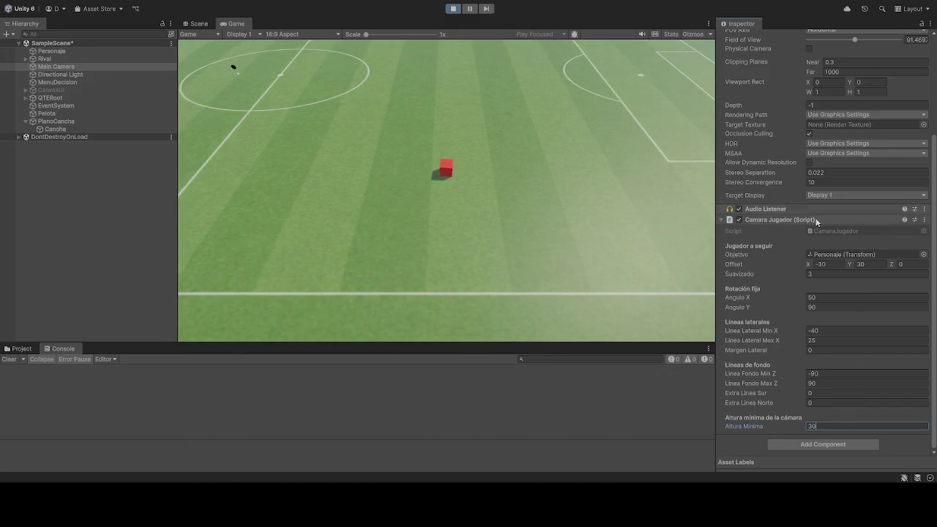
pyautogui.click(454, 11)
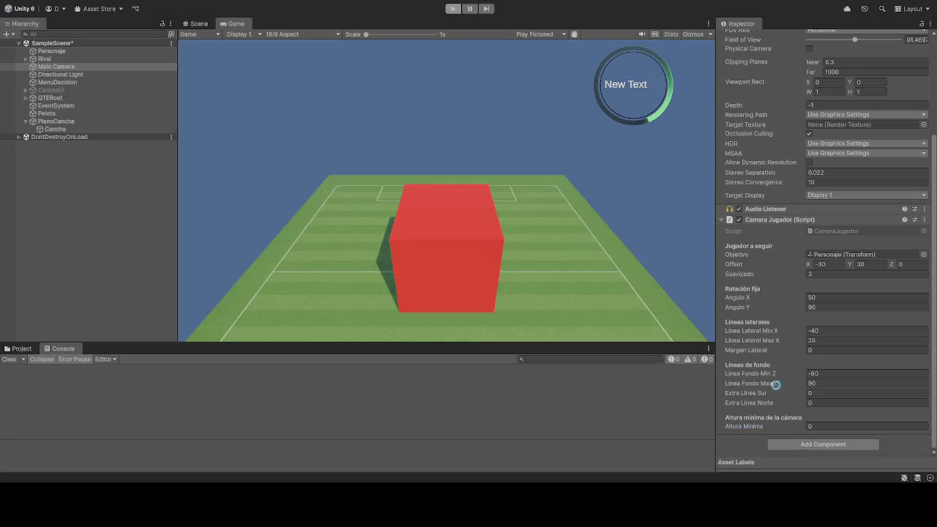
# Enter 30 as the saved Altura Minima, then run the game to test the camera
pyautogui.click(839, 424)
pyautogui.write('30')
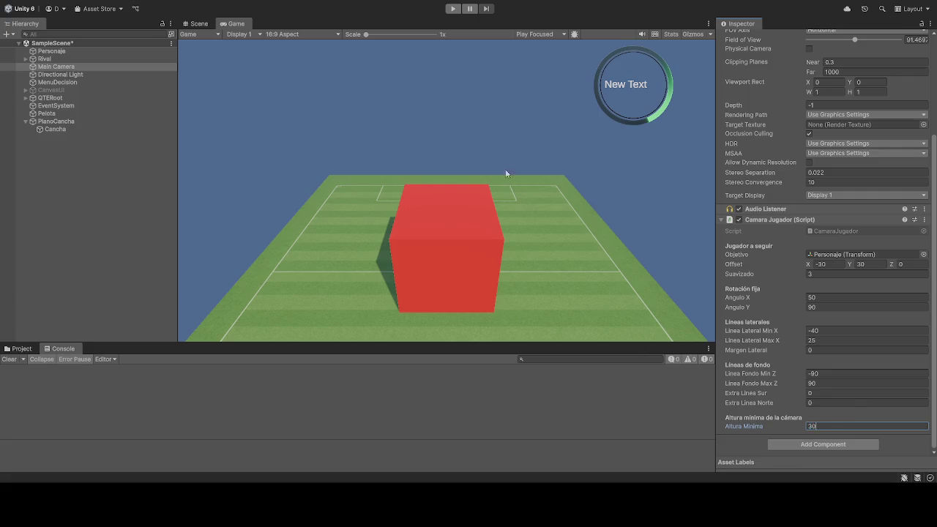
pyautogui.click(454, 9)
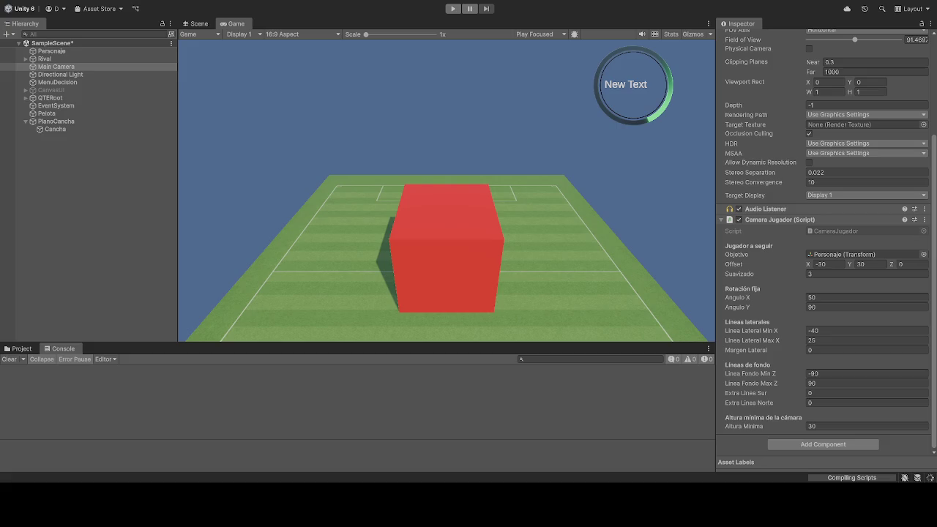
pyautogui.click(453, 9)
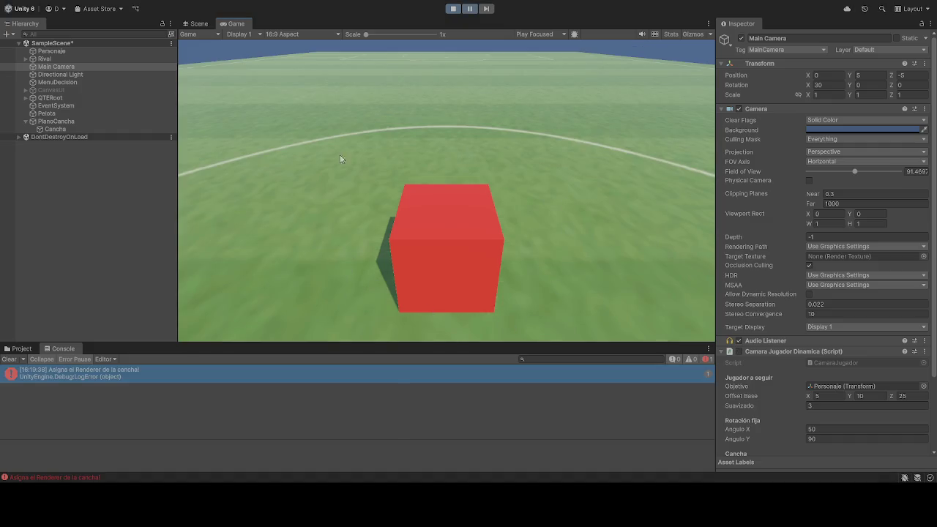
# Stop the game and drag PlanoCancha into the script's Cancha Renderer slot
pyautogui.click(453, 8)
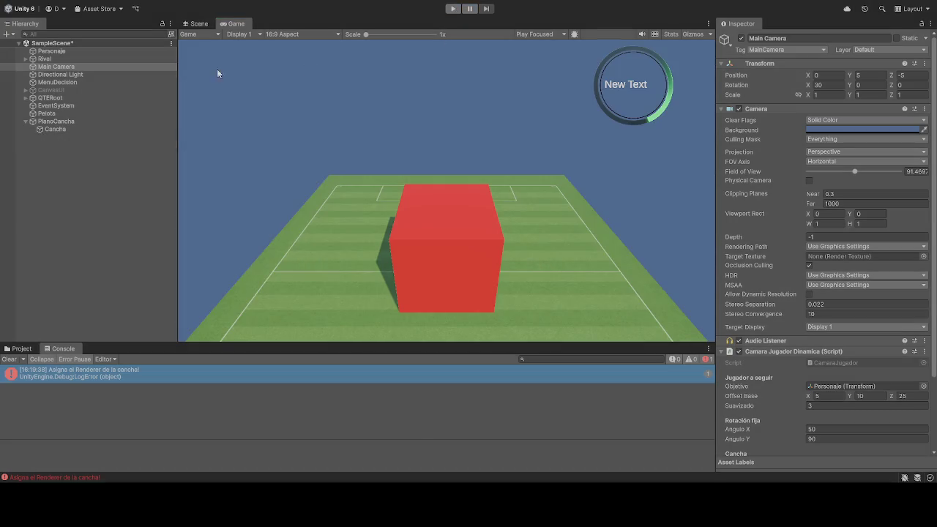
pyautogui.scroll(-5, 833, 372)
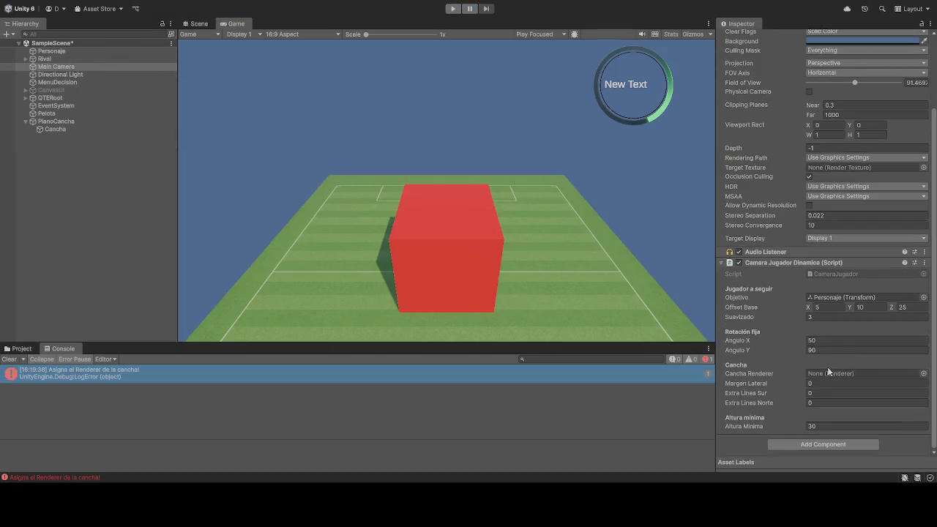
pyautogui.moveTo(61, 127)
pyautogui.mouseDown()
pyautogui.moveTo(781, 369)
pyautogui.moveTo(833, 374)
pyautogui.mouseUp()
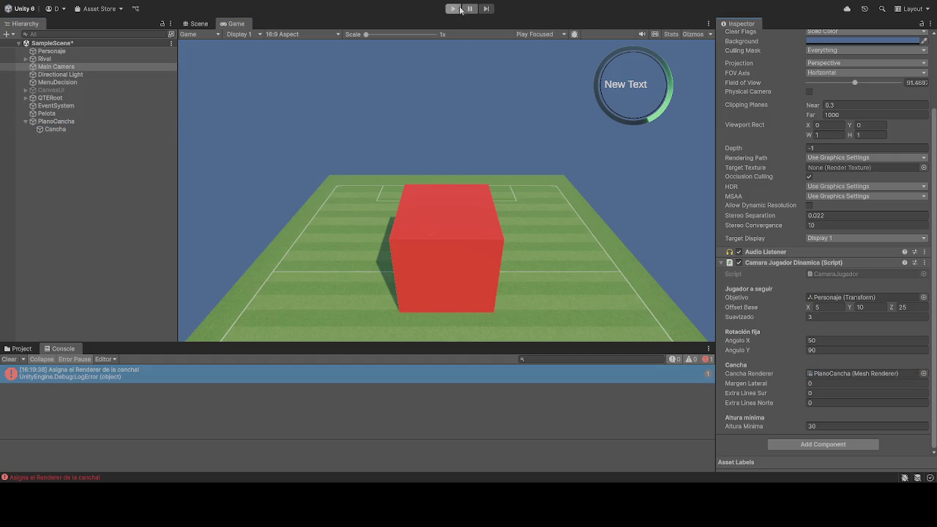
# During play, change the Margen Lateral side margin from 30 to -30, then stop and restart the game
pyautogui.click(459, 9)
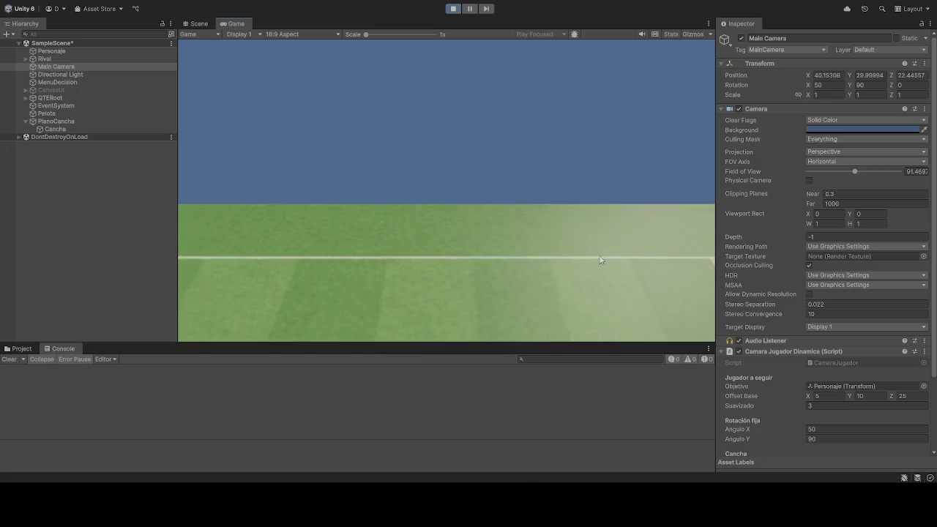
pyautogui.scroll(-3, 825, 339)
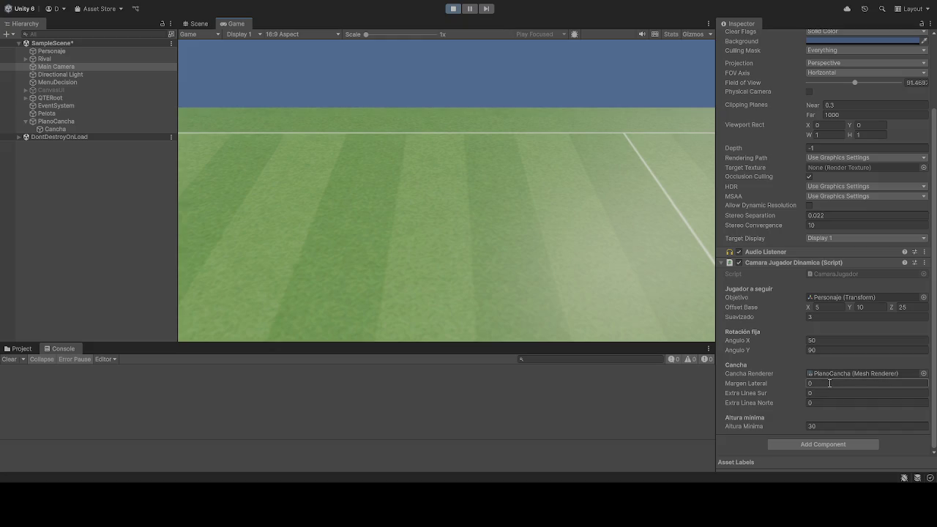
pyautogui.click(827, 383)
pyautogui.write('30')
pyautogui.press('BackSpace')
pyautogui.press('BackSpace')
pyautogui.write('-30')
pyautogui.click(453, 9)
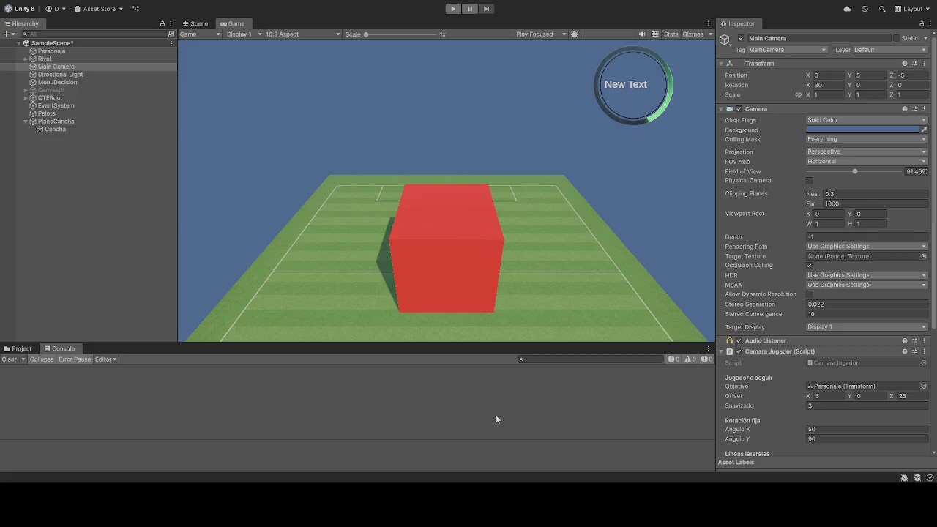
pyautogui.hotkey('ctrl', 'p')
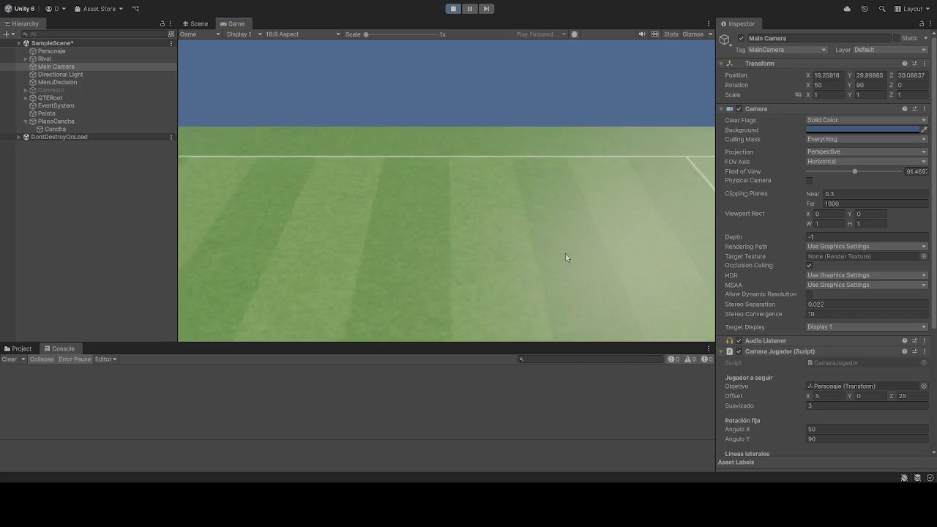
# Set Linea Lateral Min X and Max X both to 0
pyautogui.scroll(-3, 851, 328)
pyautogui.scroll(-4, 850, 329)
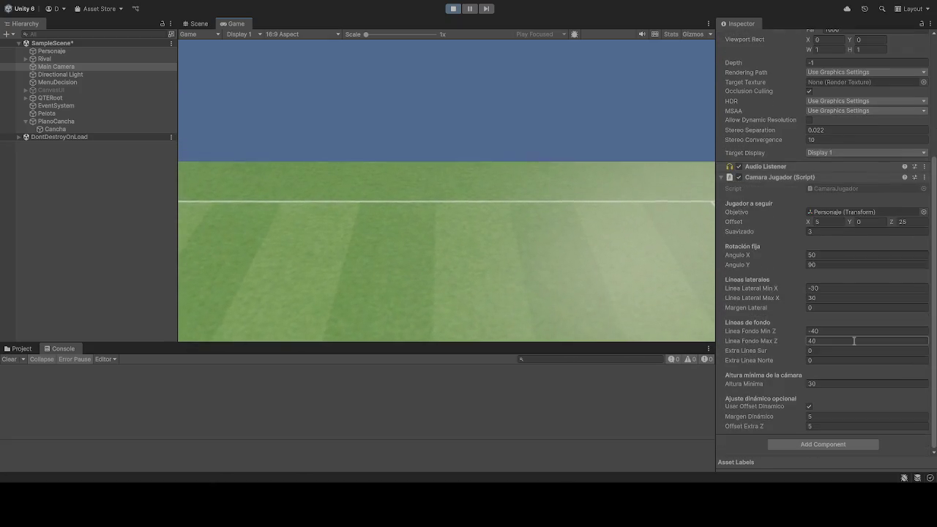
pyautogui.click(831, 287)
pyautogui.write('0')
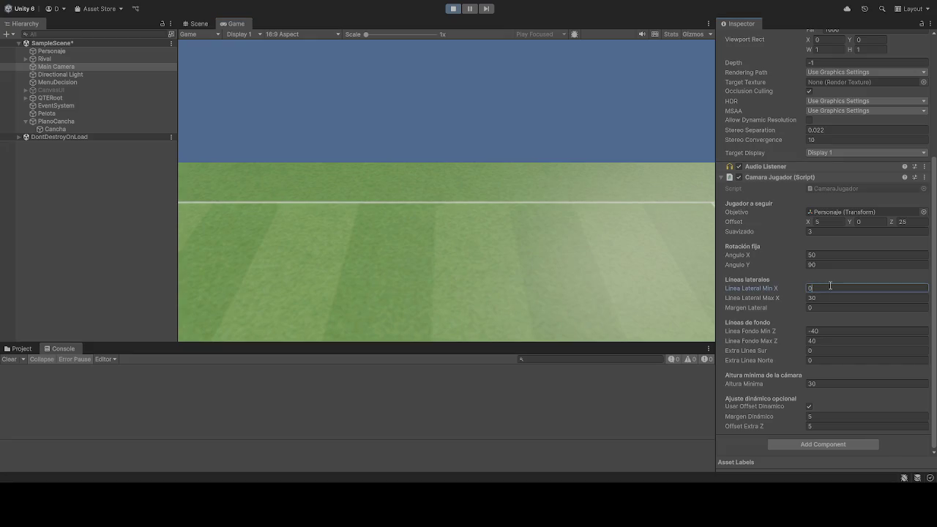
pyautogui.hotkey('ctrl', 'z')
pyautogui.click(827, 298)
pyautogui.write('0')
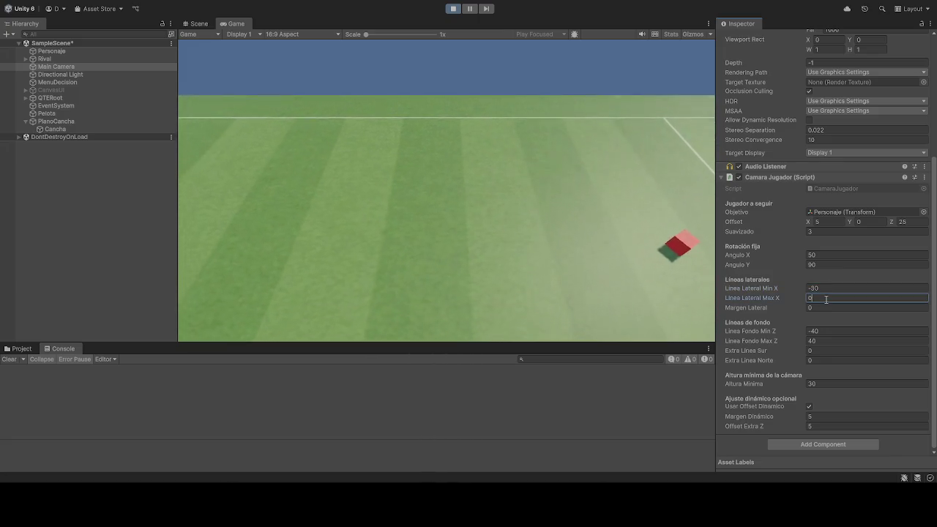
pyautogui.click(834, 291)
pyautogui.write('0')
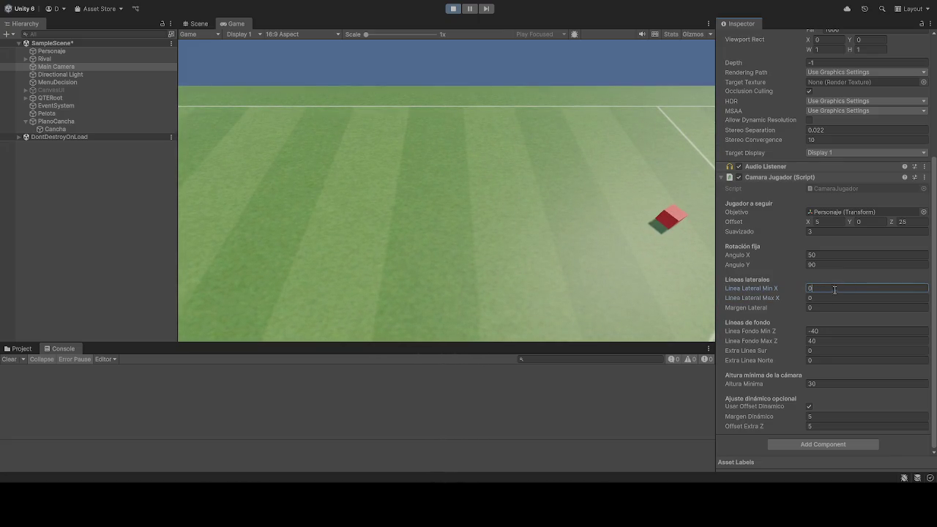
pyautogui.click(540, 106)
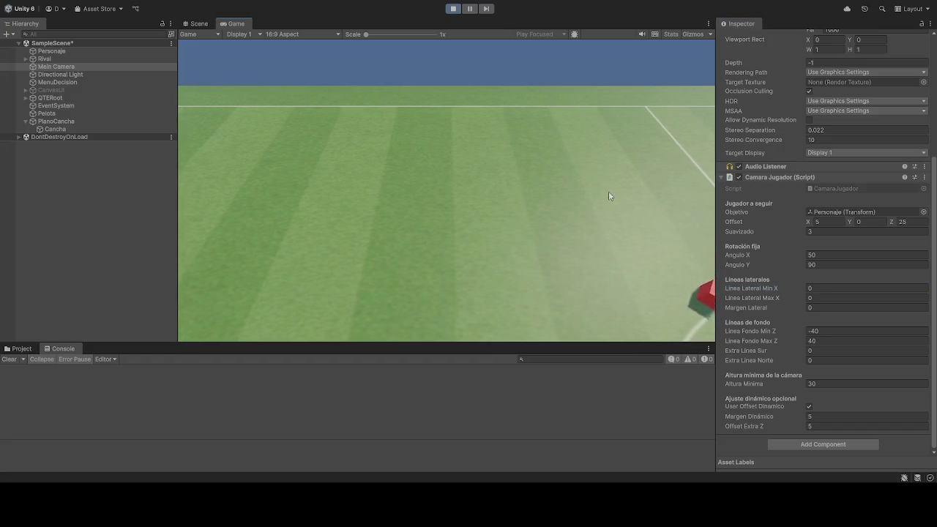
# Set Linea Fondo Min Z and Max Z both to 0
pyautogui.click(827, 331)
pyautogui.write('0')
pyautogui.click(825, 342)
pyautogui.write('0')
pyautogui.click(536, 223)
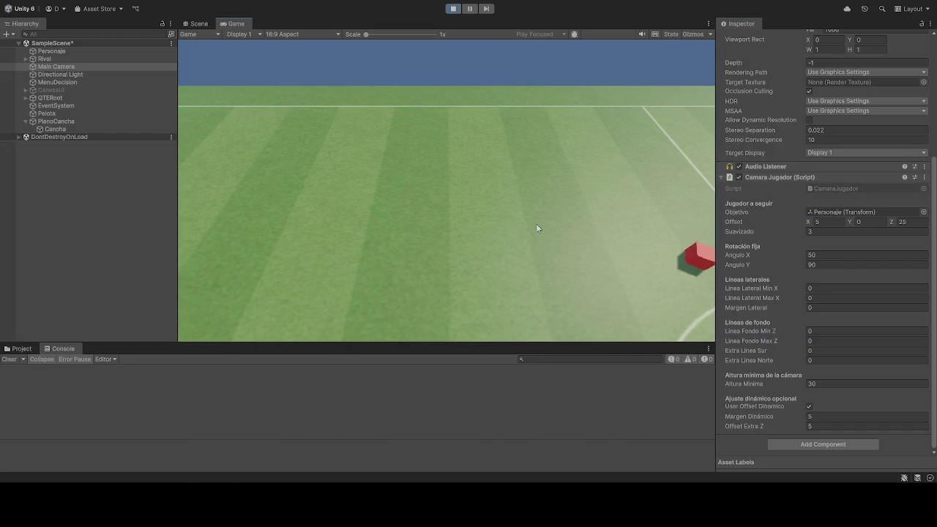
# Steer the player cube left, up, right and back to test the camera framing
pyautogui.press('a')
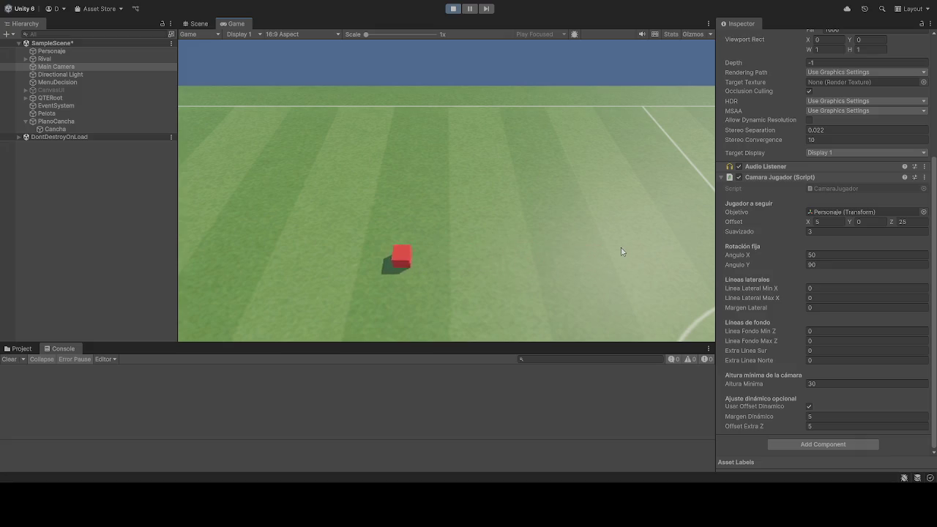
pyautogui.press('w')
pyautogui.press('d')
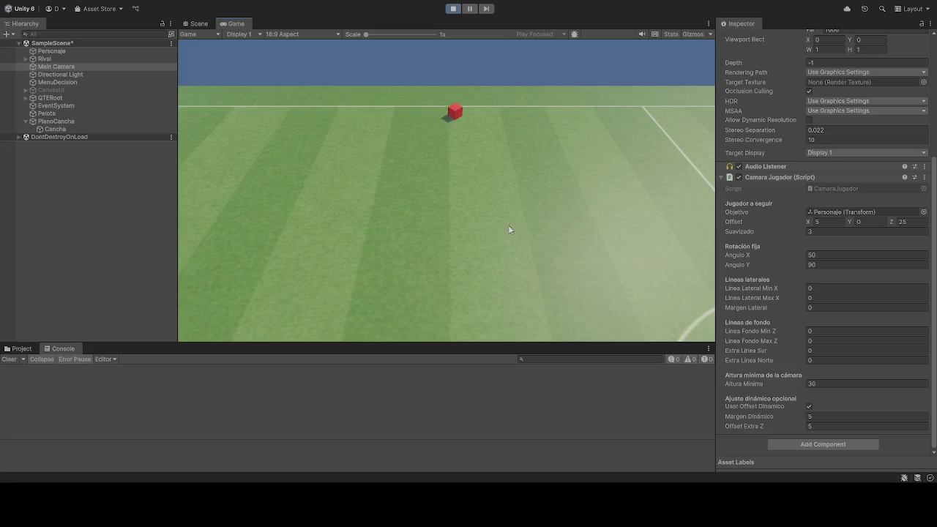
pyautogui.press('s')
pyautogui.press('a')
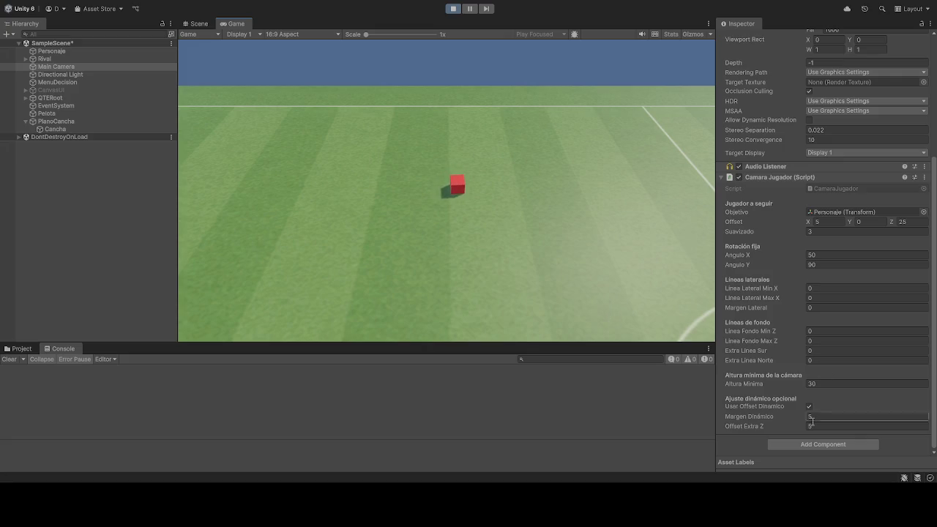
# Set Offset Extra Z and Margen Dinámico to 0
pyautogui.click(834, 426)
pyautogui.write('0')
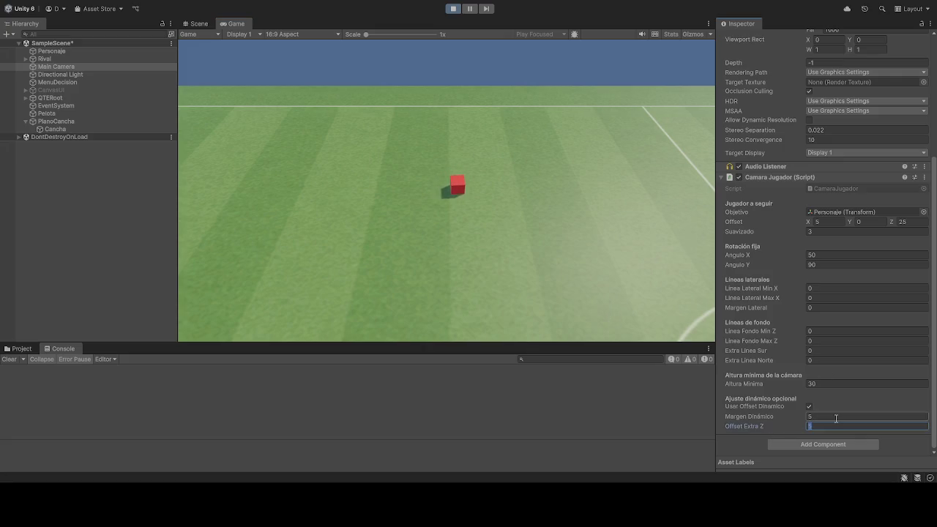
pyautogui.click(837, 416)
pyautogui.write('0')
pyautogui.press('Return')
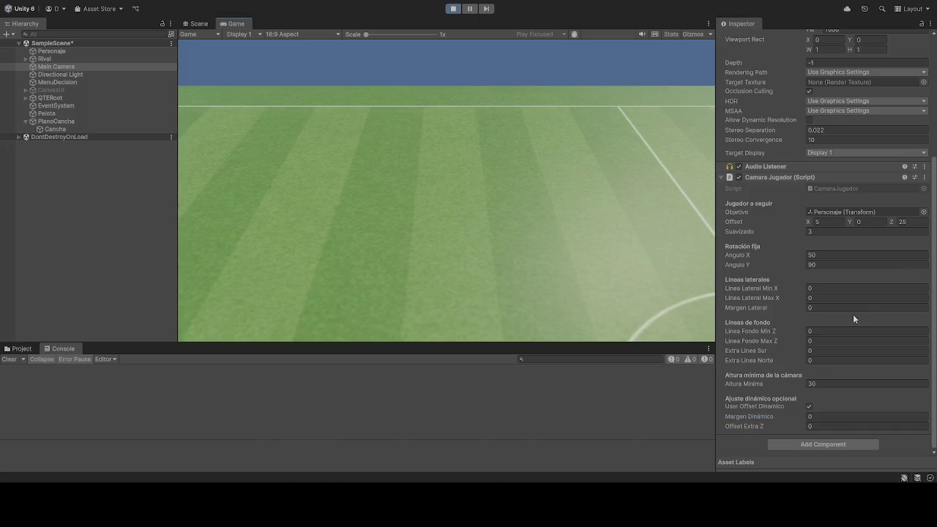
# Try Linea Lateral Min X values of 0 and then 20
pyautogui.click(828, 290)
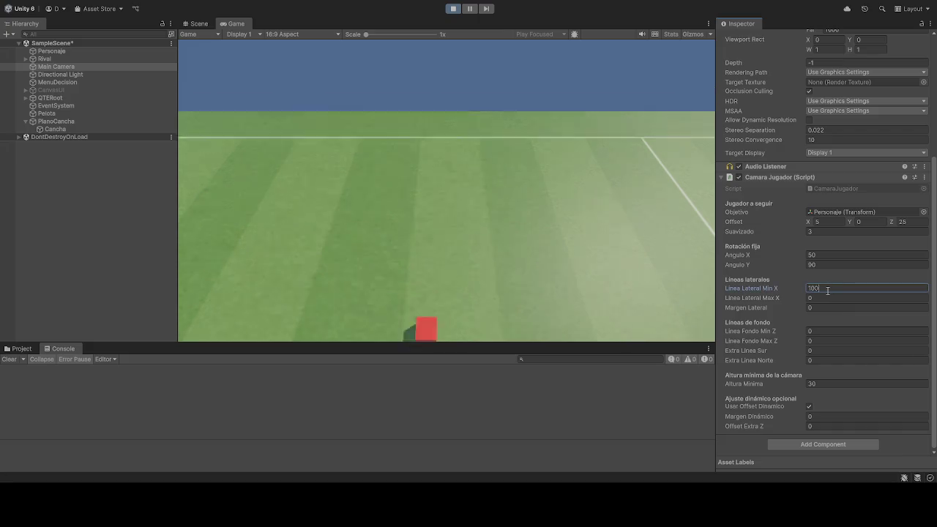
pyautogui.write('0')
pyautogui.press('Return')
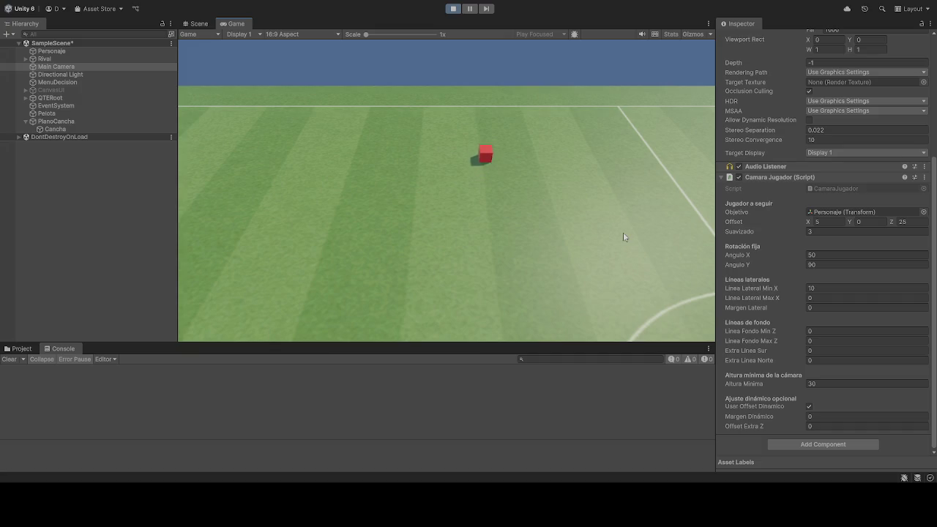
pyautogui.click(833, 288)
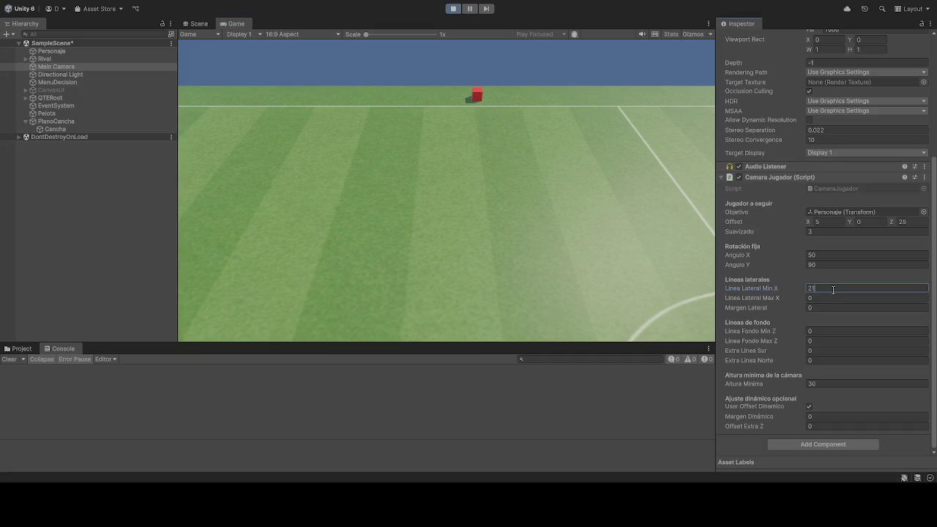
pyautogui.write('0')
pyautogui.press('BackSpace')
pyautogui.press('BackSpace')
pyautogui.write('0')
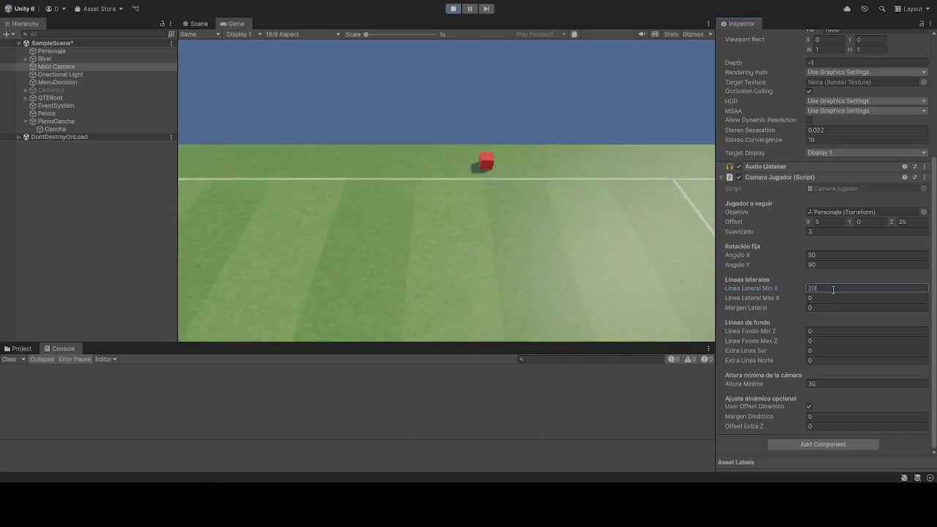
# Try Linea Lateral Max X values of -30 and then -80
pyautogui.click(827, 298)
pyautogui.doubleClick(827, 299)
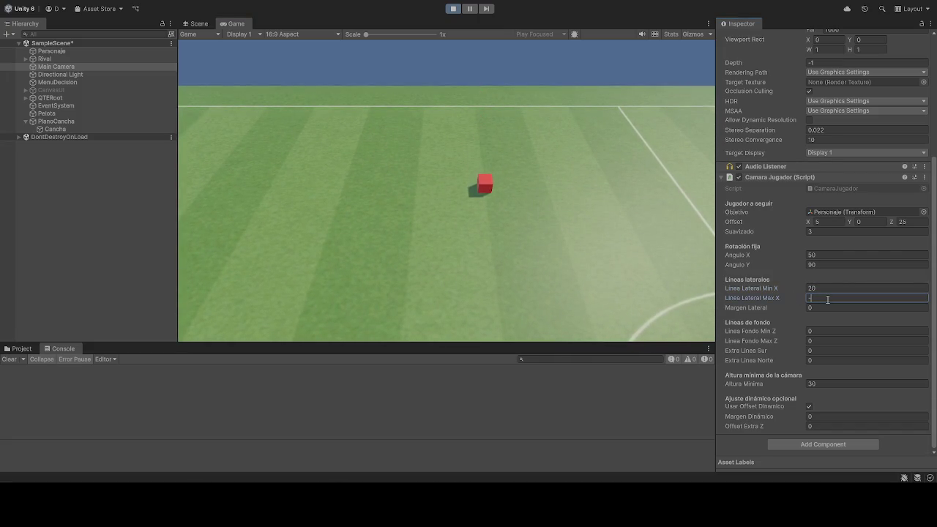
pyautogui.write('30')
pyautogui.click(514, 238)
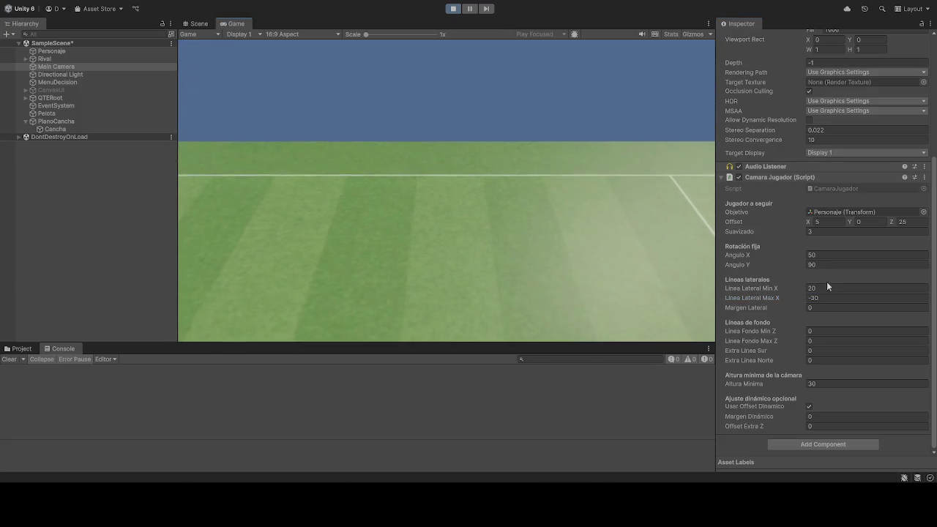
pyautogui.click(829, 298)
pyautogui.write('-80')
pyautogui.click(526, 242)
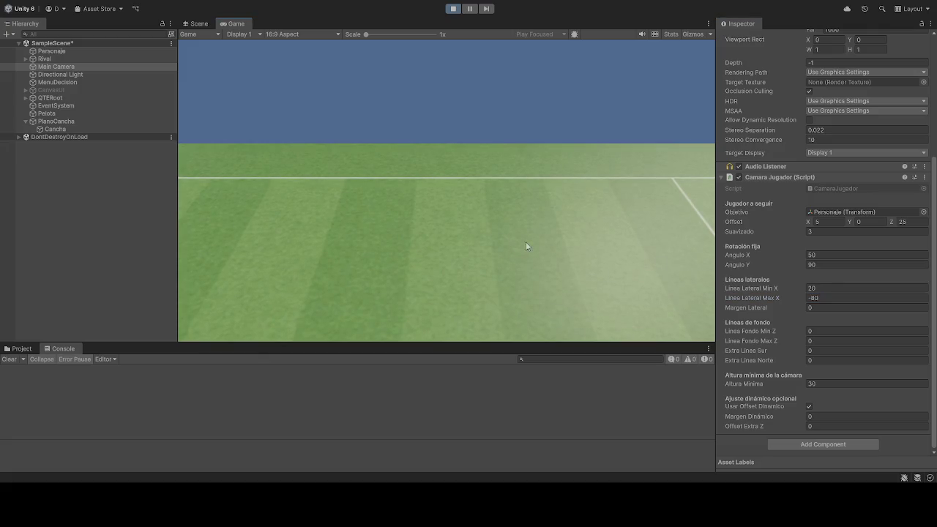
# Set Linea Lateral Min X to -15 and Max X to 30, then change Max X to 0
pyautogui.click(859, 287)
pyautogui.write('30')
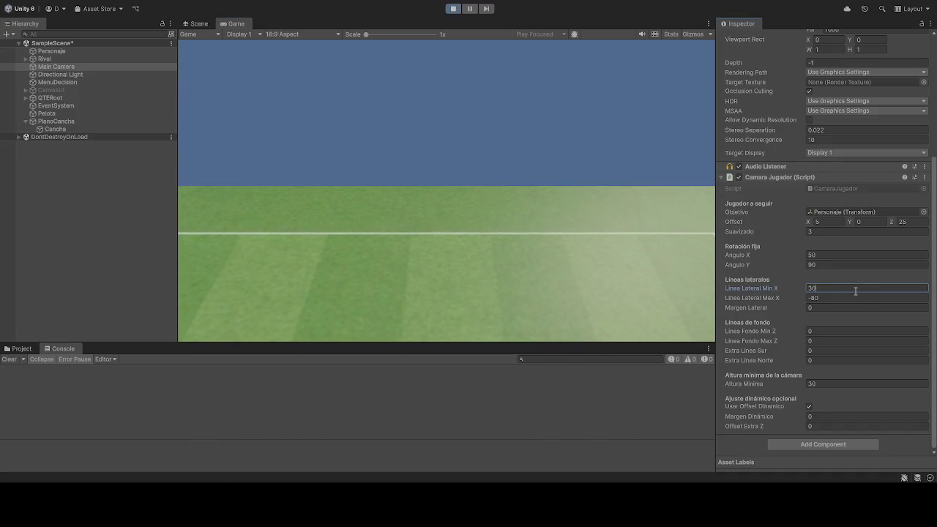
pyautogui.press('BackSpace')
pyautogui.press('BackSpace')
pyautogui.write('15')
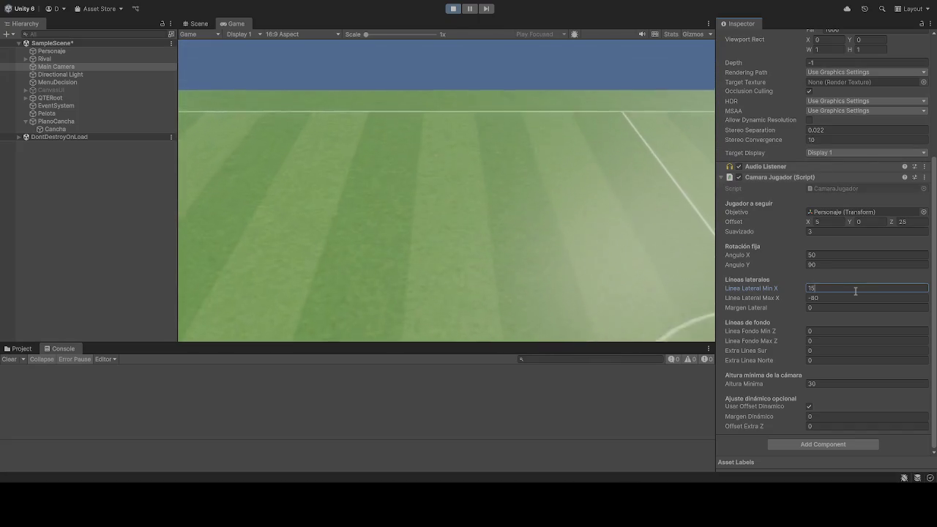
pyautogui.press('BackSpace')
pyautogui.press('BackSpace')
pyautogui.write('-')
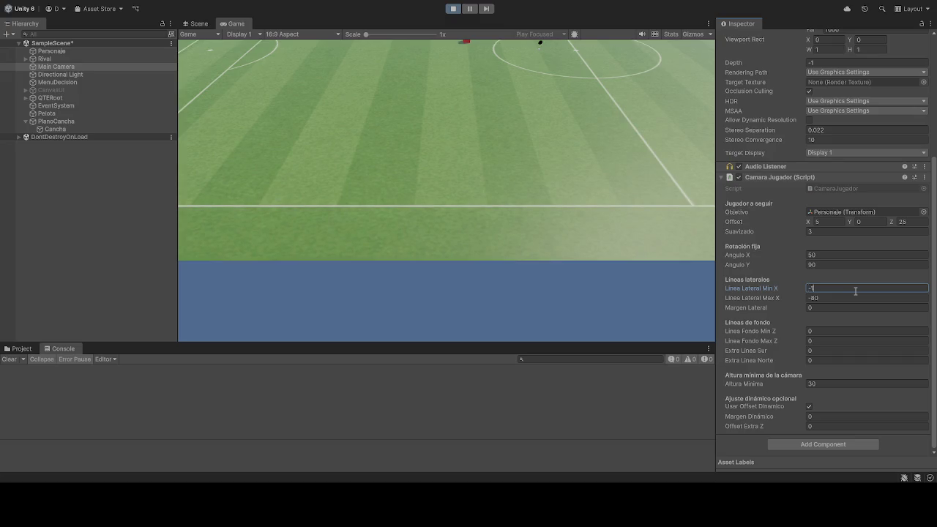
pyautogui.press('Tab')
pyautogui.write('30')
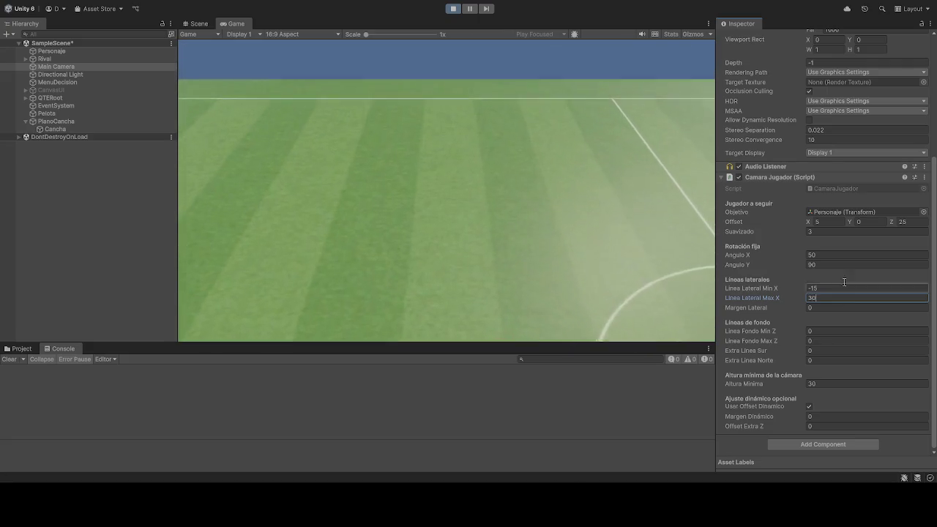
pyautogui.click(584, 226)
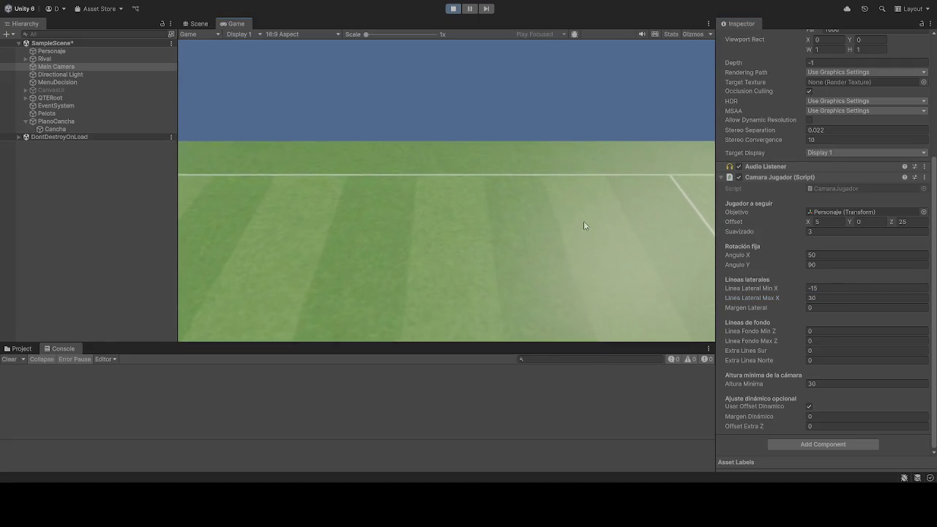
pyautogui.click(831, 297)
pyautogui.write('0')
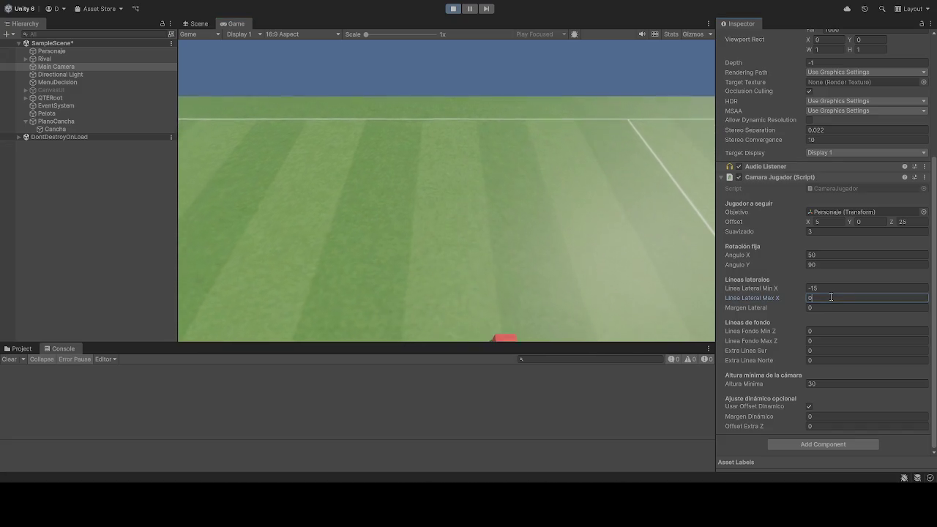
pyautogui.click(415, 213)
# Move the player up and back to test, then set Linea Lateral Min X to -600
pyautogui.press('w')
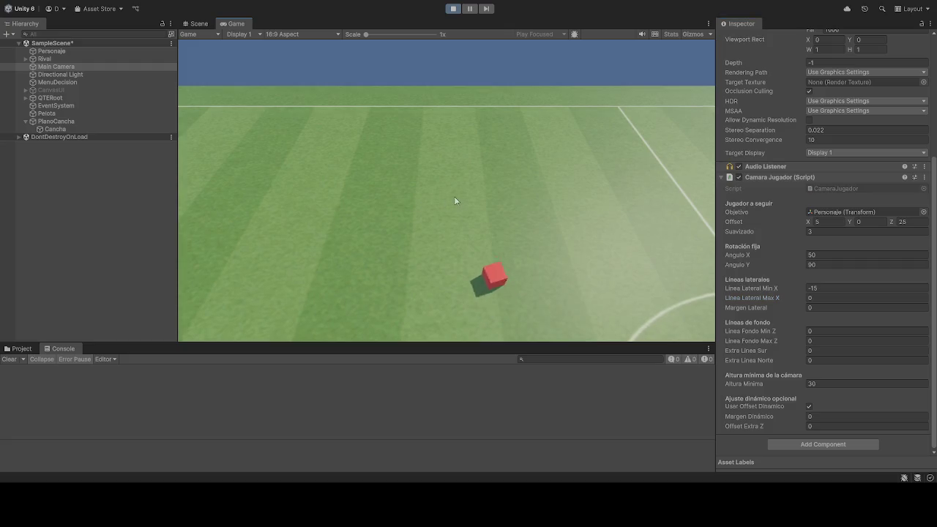
pyautogui.press('s')
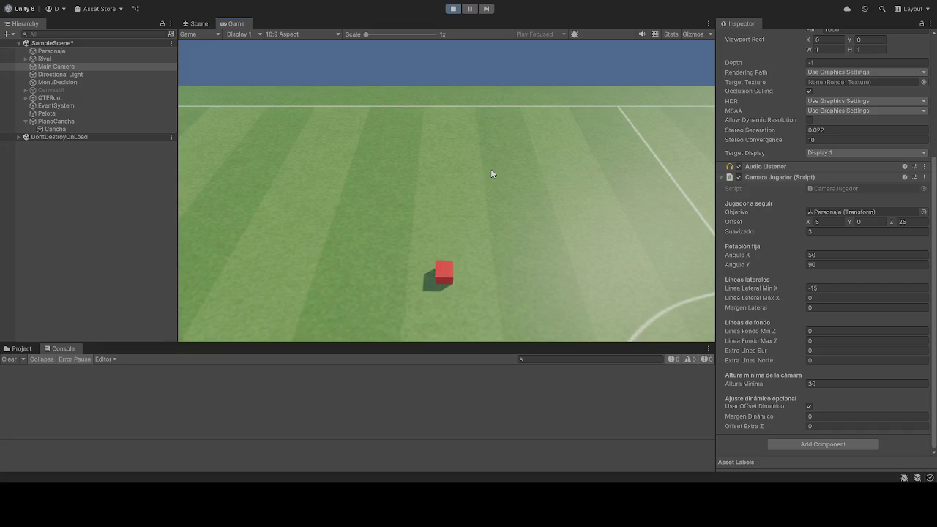
pyautogui.click(836, 289)
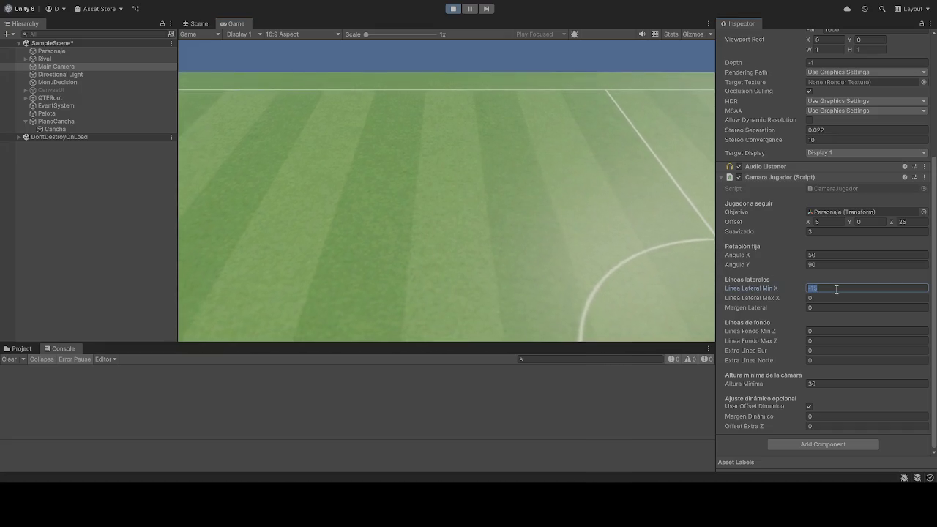
pyautogui.write('-')
pyautogui.write('10')
pyautogui.press('BackSpace')
pyautogui.press('BackSpace')
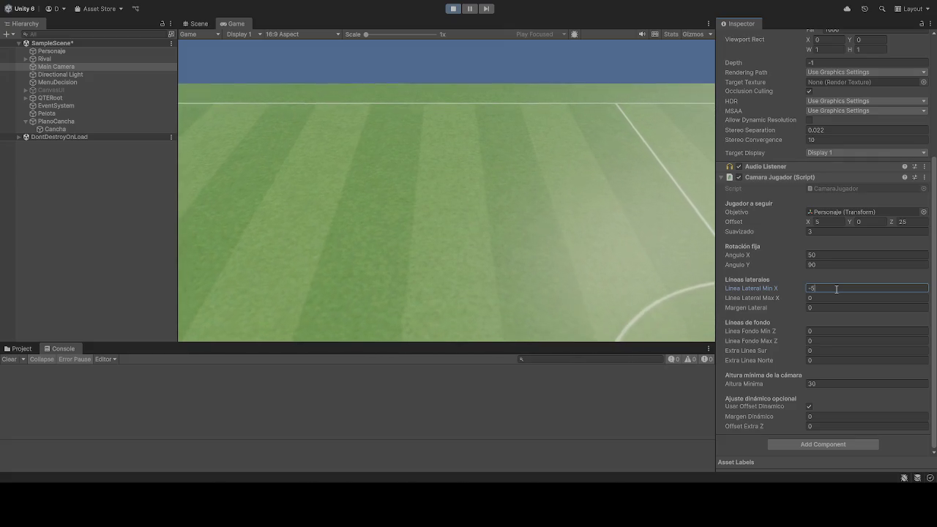
pyautogui.write('600')
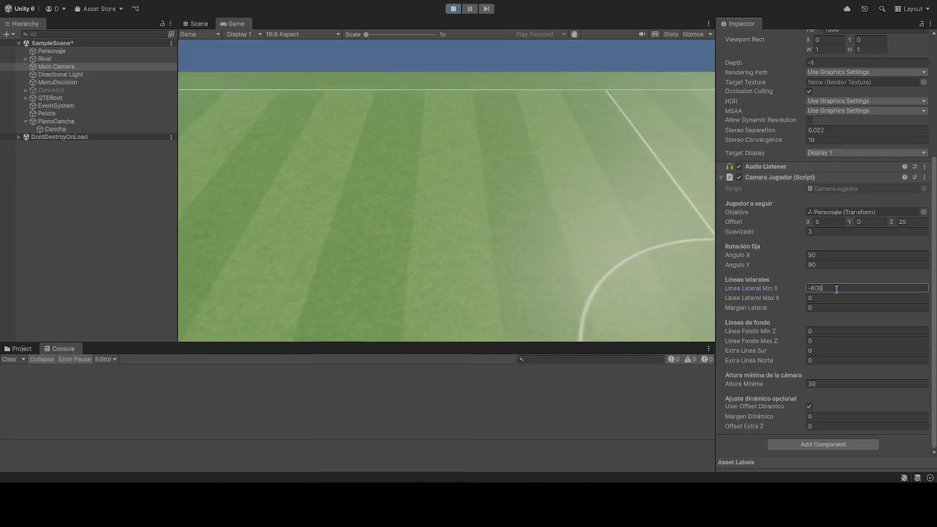
pyautogui.press('Return')
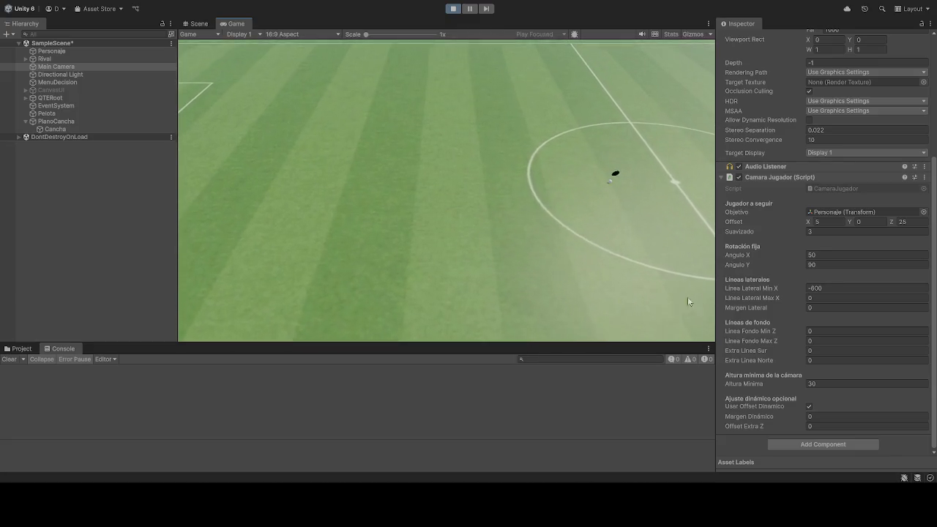
pyautogui.click(824, 298)
# Adjust Linea Lateral Max X through -70 and settle on -75
pyautogui.write('000')
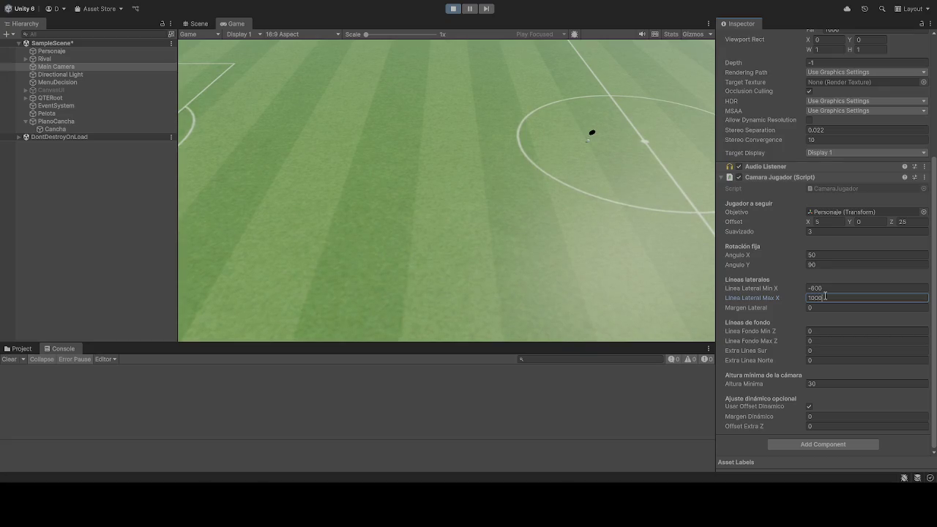
pyautogui.write('80')
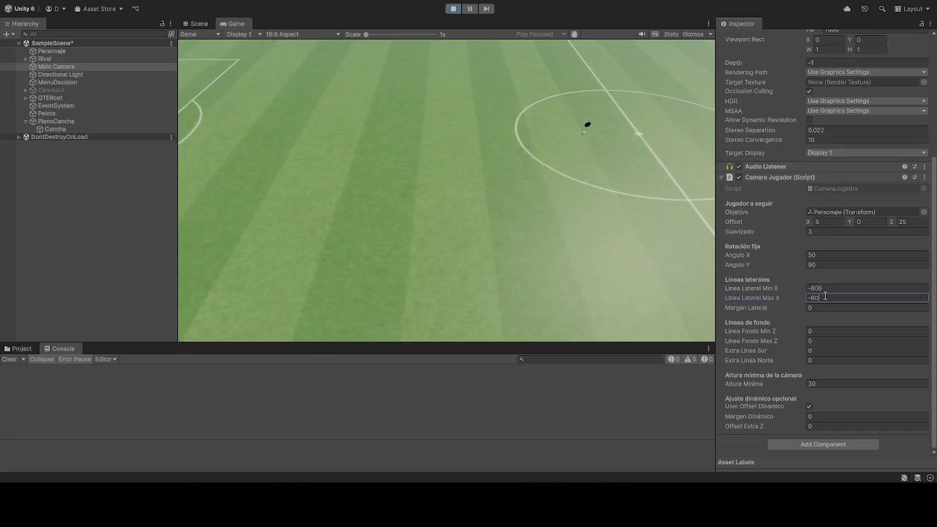
pyautogui.write('0')
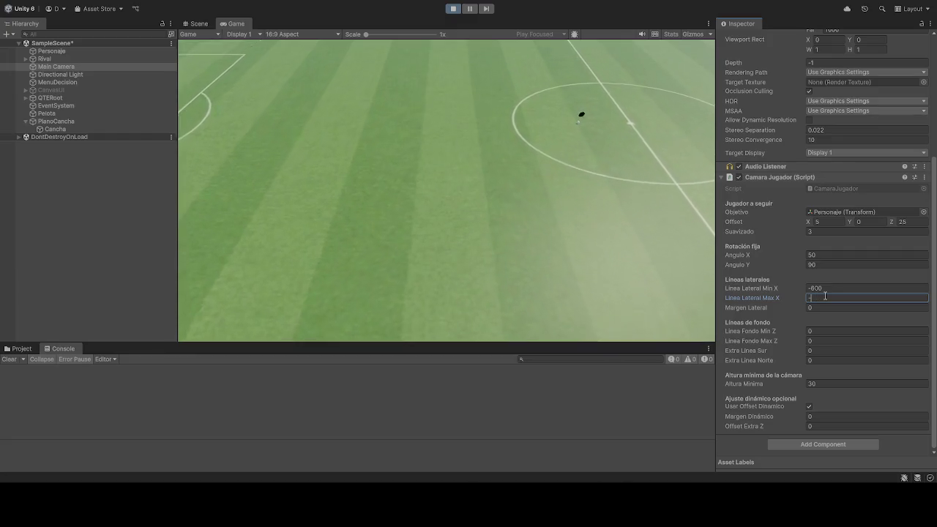
pyautogui.press('BackSpace')
pyautogui.press('BackSpace')
pyautogui.write('70')
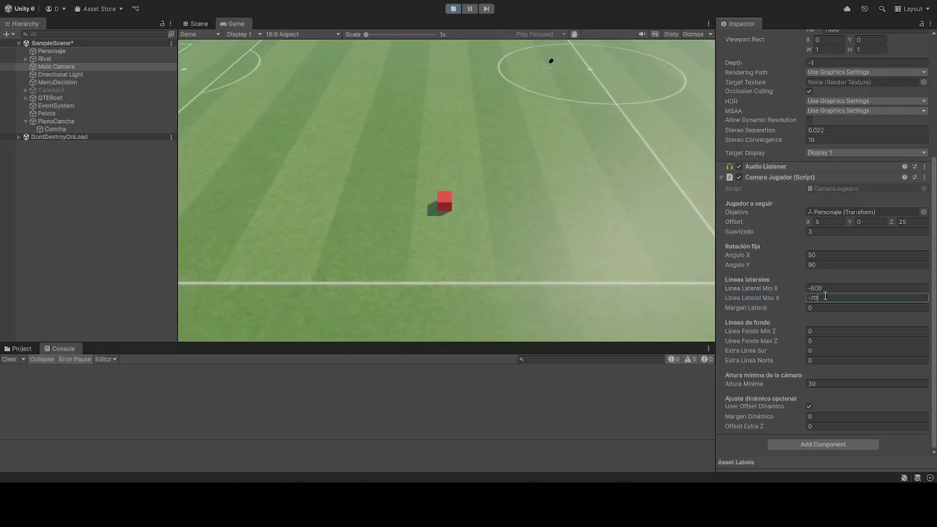
pyautogui.press('BackSpace')
pyautogui.write('5')
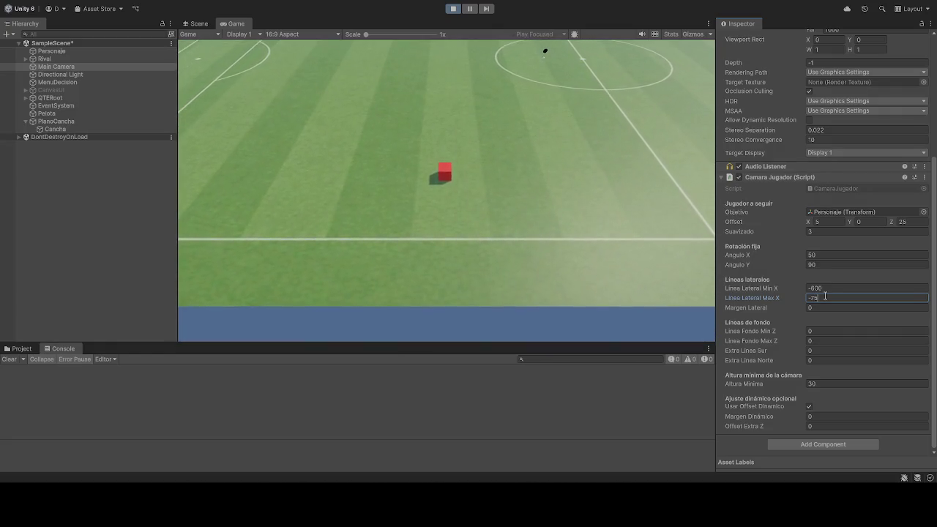
pyautogui.click(477, 113)
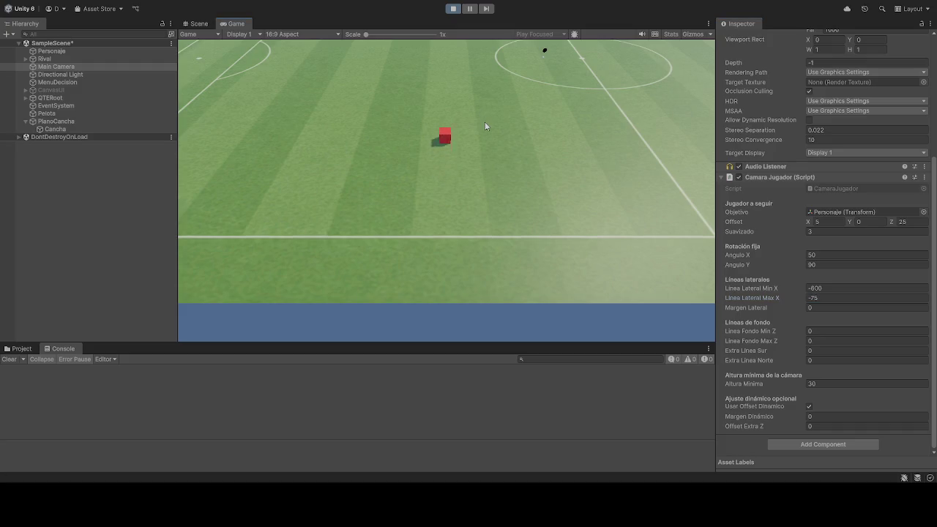
# Step Linea Lateral Min X down through 50, 5 and 4 to 3
pyautogui.click(849, 288)
pyautogui.write('50')
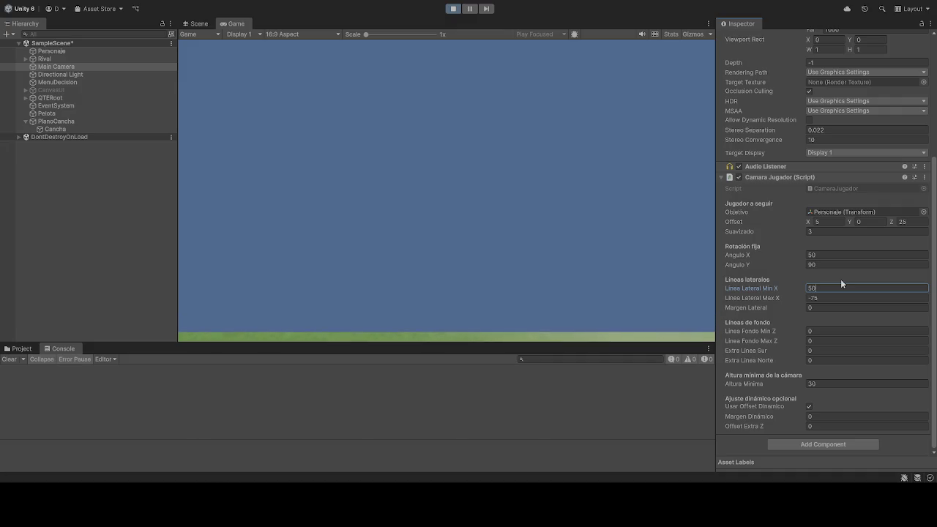
pyautogui.press('BackSpace')
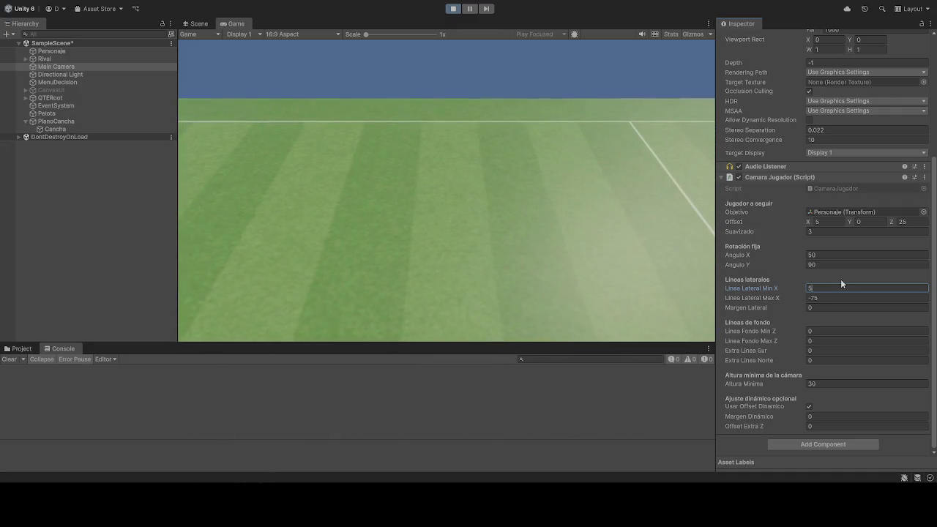
pyautogui.press('BackSpace')
pyautogui.write('4')
pyautogui.press('BackSpace')
pyautogui.write('3')
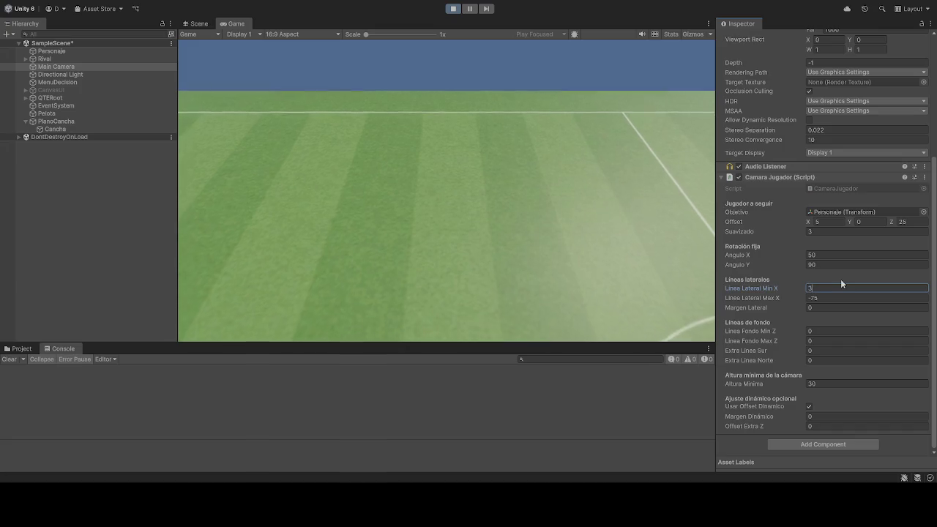
pyautogui.click(634, 255)
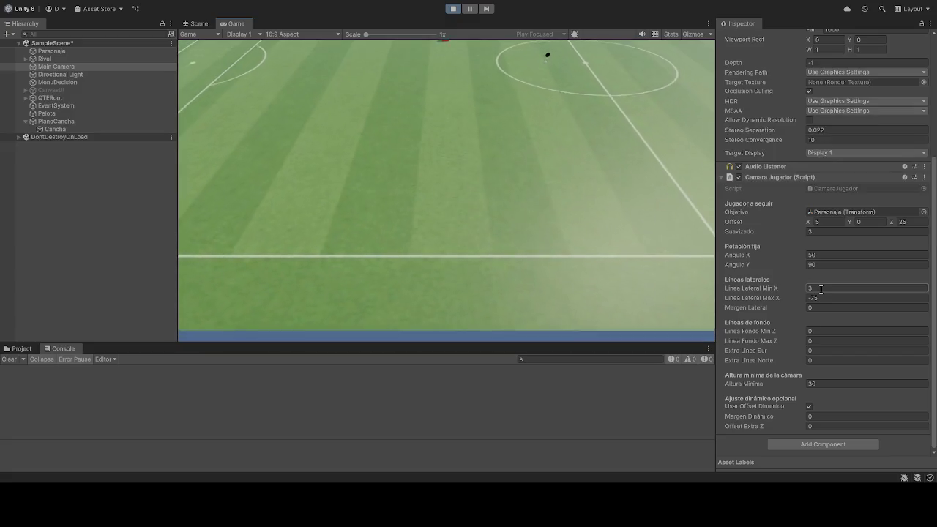
# Set Linea Lateral Min X to 0 and stop play mode
pyautogui.click(821, 289)
pyautogui.write('0')
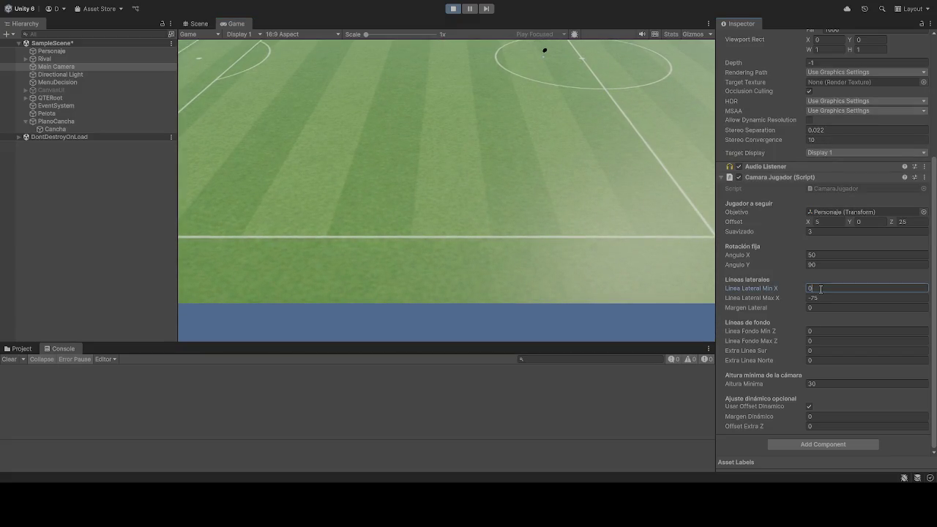
pyautogui.write('ss')
pyautogui.press('BackSpace')
pyautogui.press('BackSpace')
pyautogui.click(456, 238)
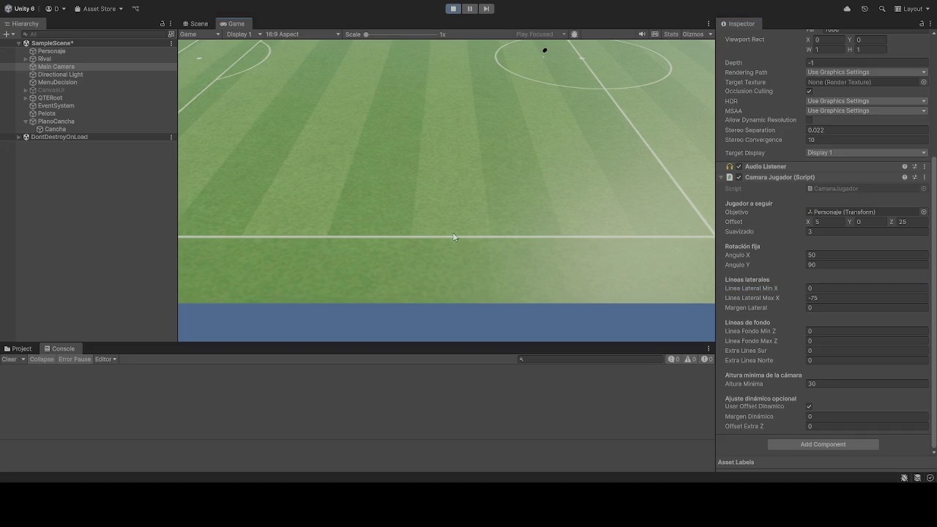
pyautogui.click(453, 9)
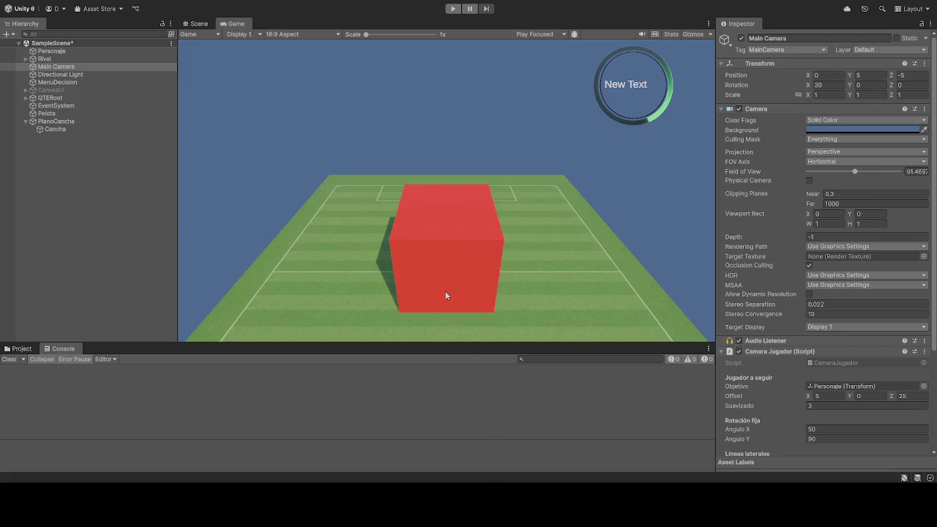
# Run the scene again, review the line limits in the Inspector, then stop play
pyautogui.scroll(-5, 785, 342)
pyautogui.scroll(5, 784, 341)
pyautogui.click(453, 8)
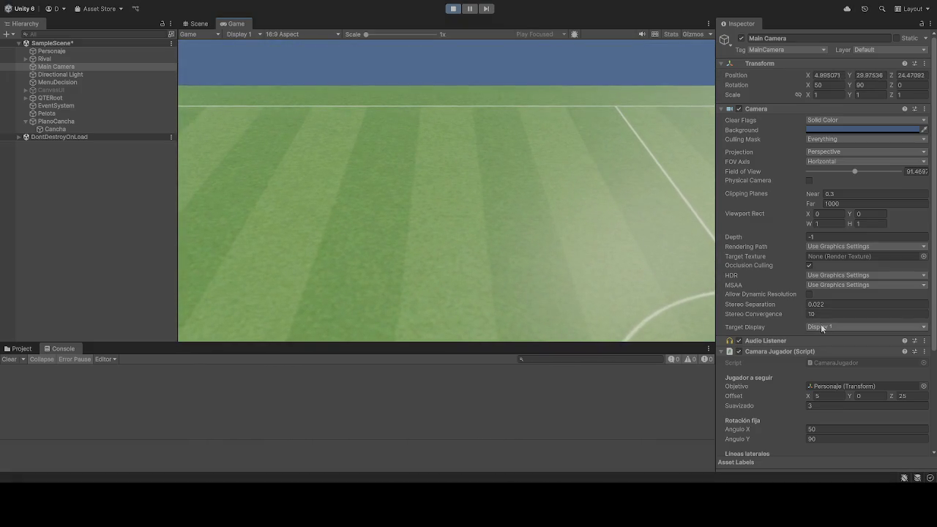
pyautogui.scroll(-4, 823, 256)
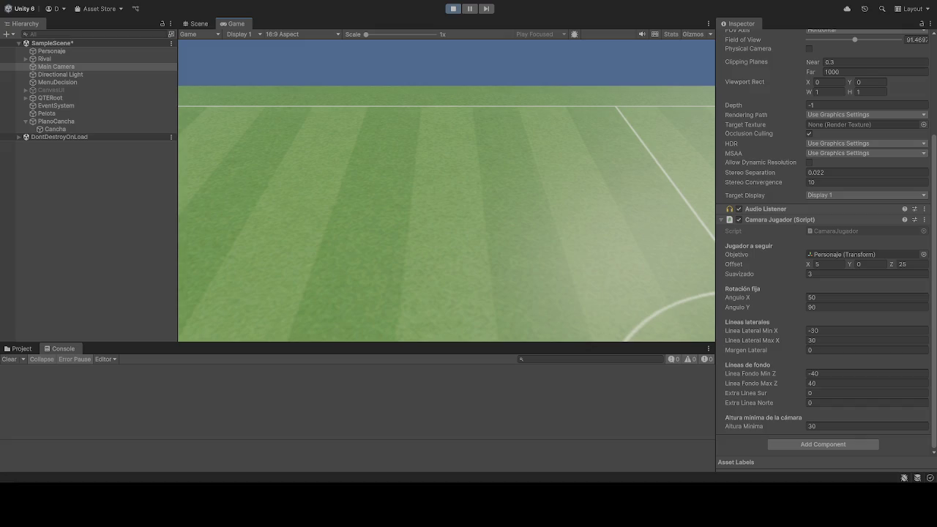
pyautogui.click(453, 9)
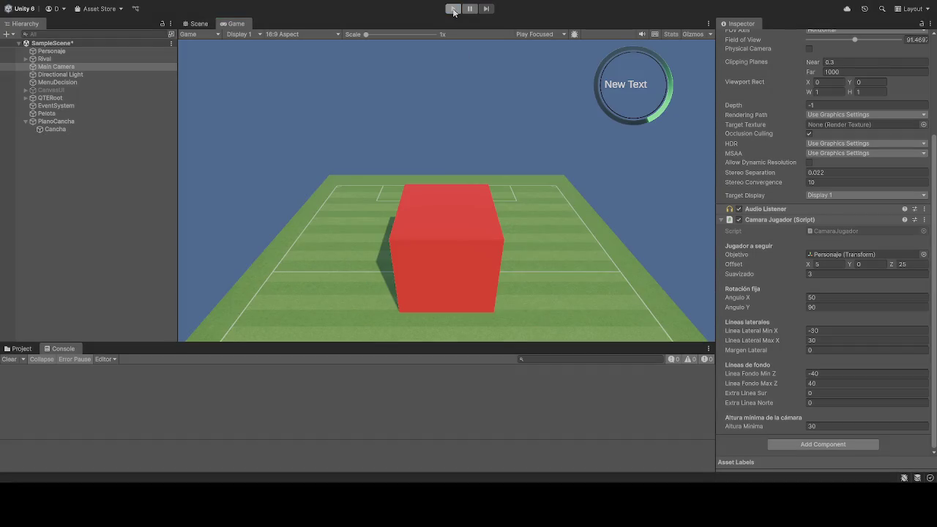
# Run and stop play, then inspect Personaje, Main Camera and PlanoCancha
pyautogui.click(453, 9)
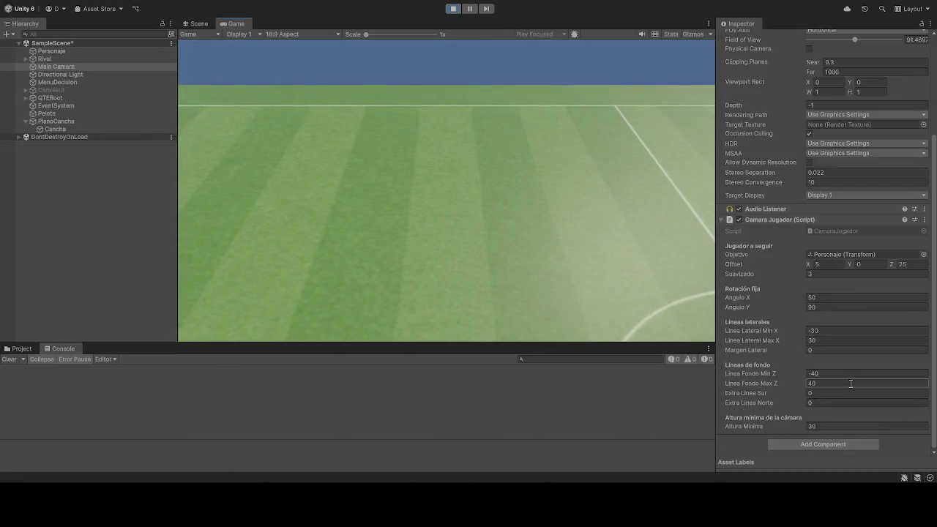
pyautogui.click(452, 10)
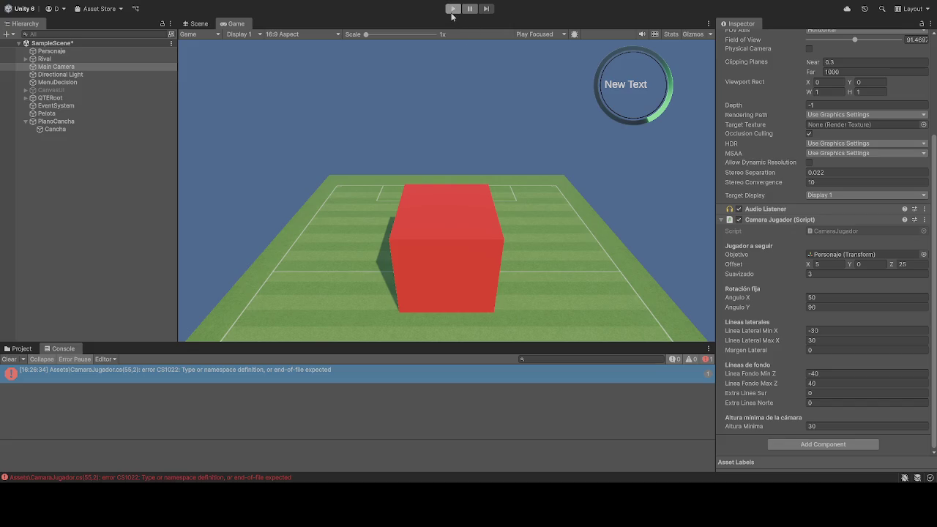
pyautogui.click(61, 52)
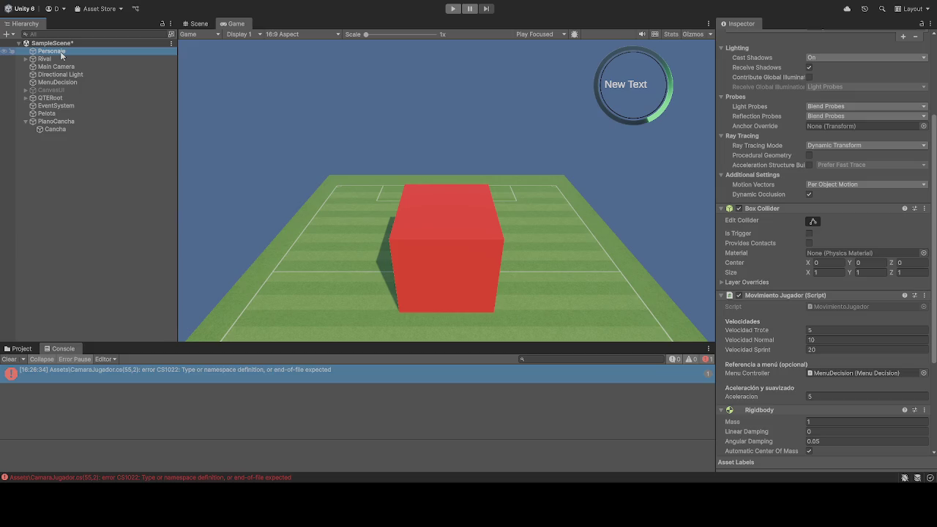
pyautogui.click(63, 67)
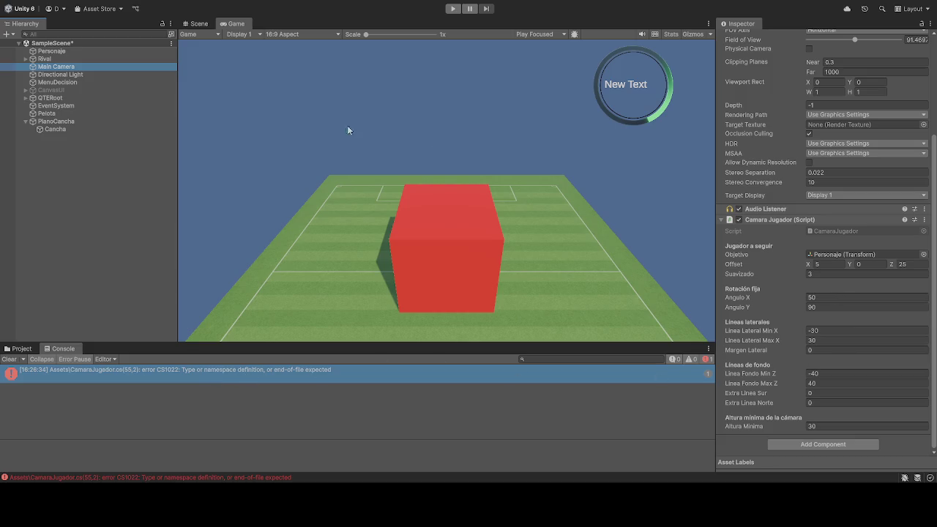
pyautogui.click(55, 120)
pyautogui.scroll(-1, 791, 309)
pyautogui.scroll(1, 544, 260)
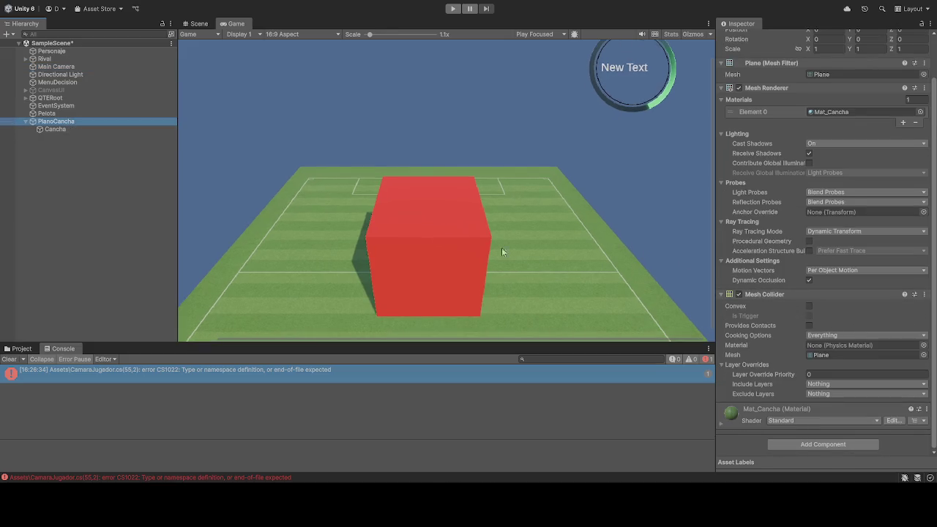
# Recheck the Main Camera's Personaje follow target and retry entering play mode
pyautogui.click(453, 8)
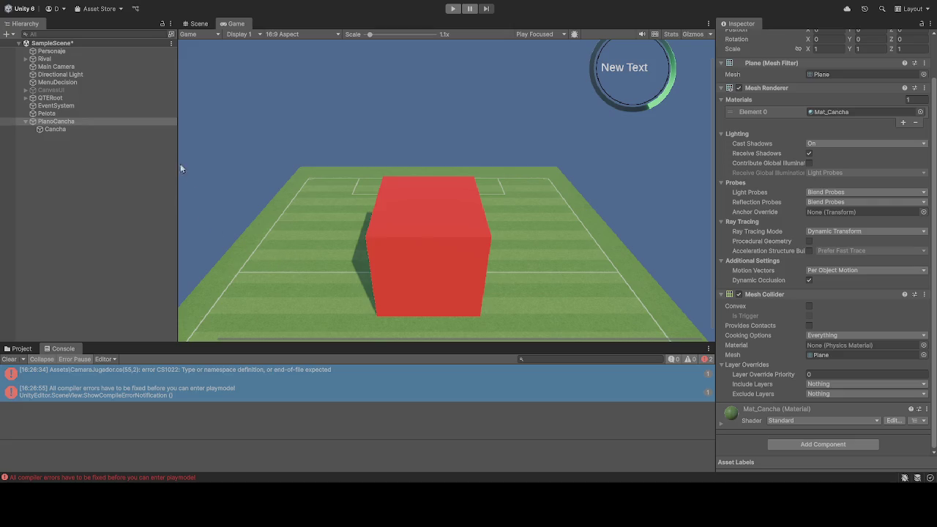
pyautogui.click(82, 66)
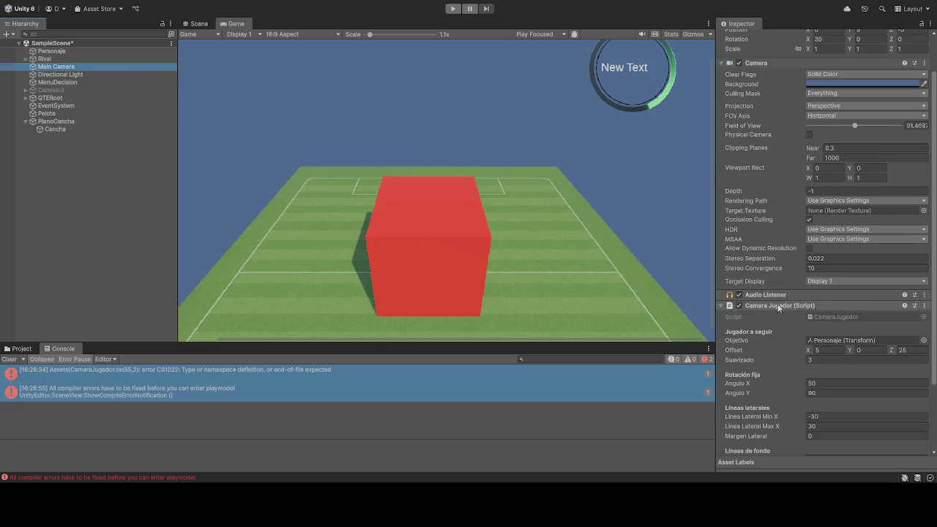
pyautogui.moveTo(842, 340)
pyautogui.mouseDown()
pyautogui.moveTo(88, 41)
pyautogui.moveTo(126, 70)
pyautogui.moveTo(817, 338)
pyautogui.mouseUp()
pyautogui.click(453, 9)
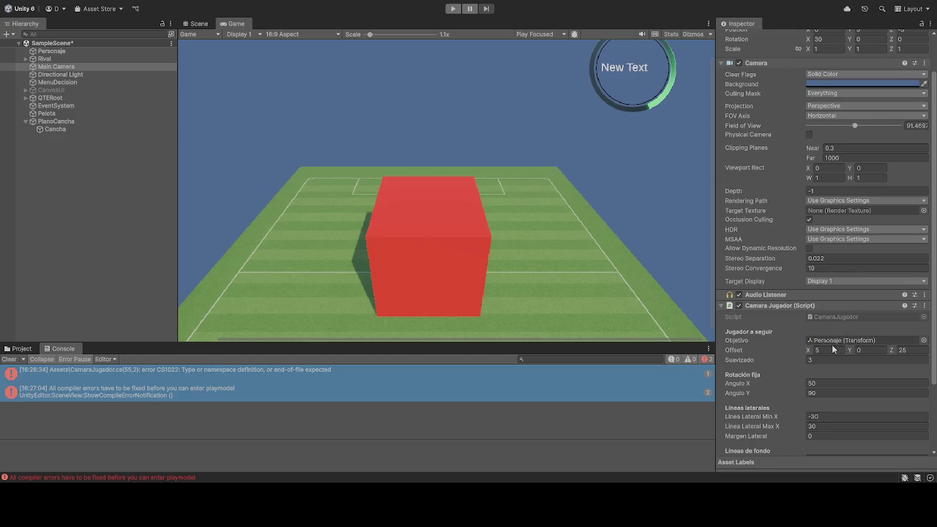
pyautogui.scroll(-5, 832, 349)
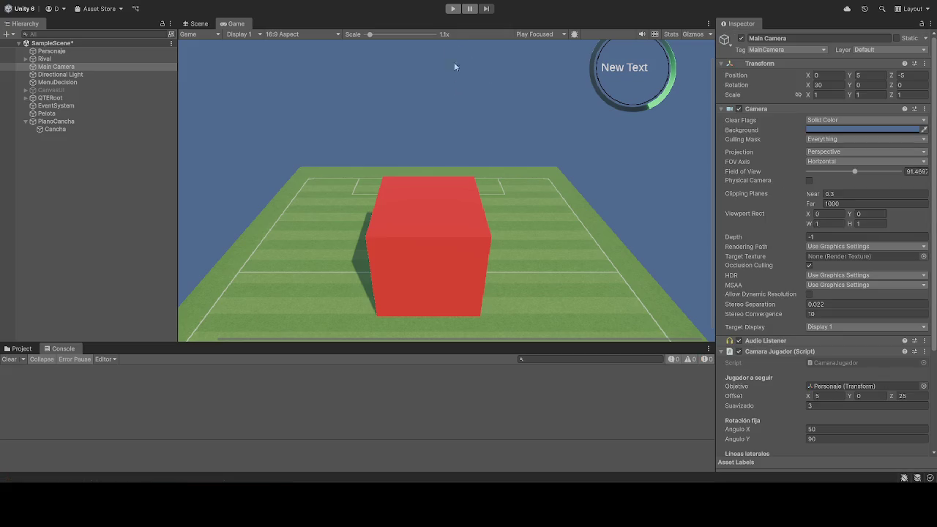
# Run a quick play test, stop it, and select the Main Camera
pyautogui.click(453, 9)
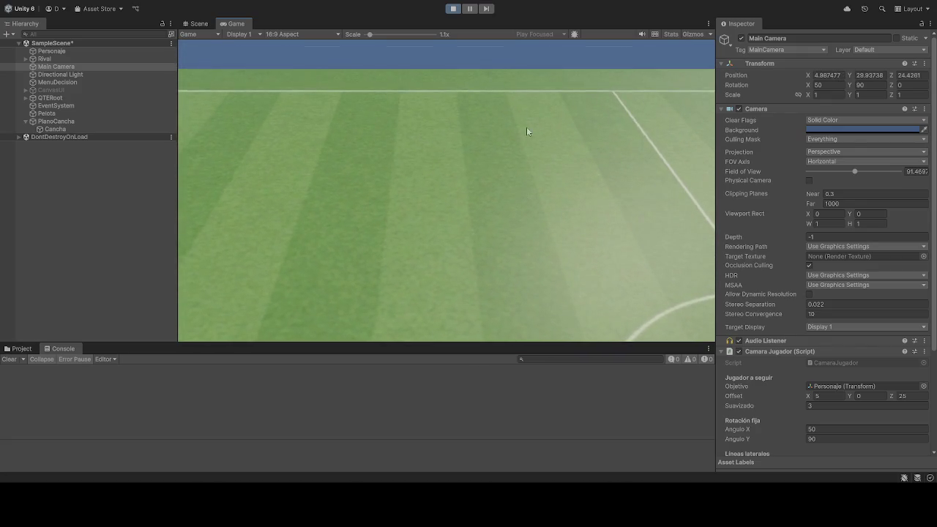
pyautogui.click(453, 8)
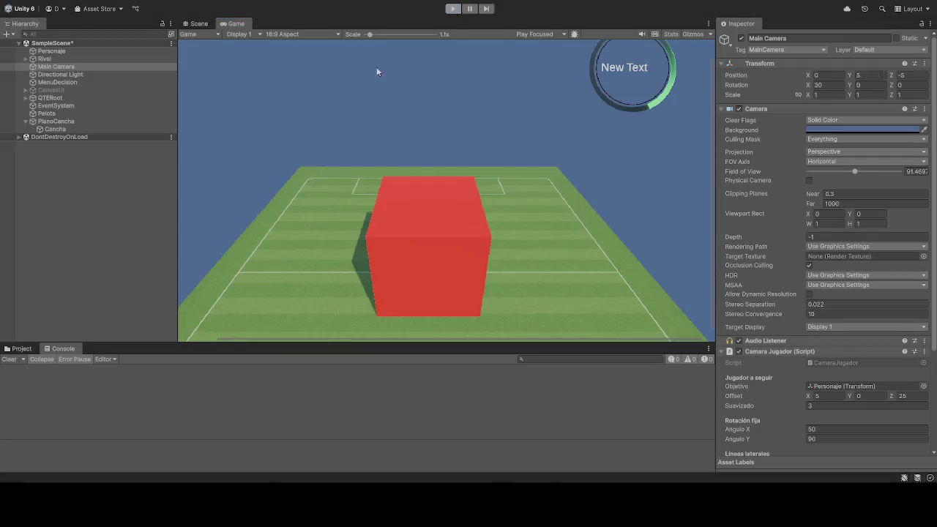
pyautogui.click(60, 71)
pyautogui.scroll(-5, 837, 330)
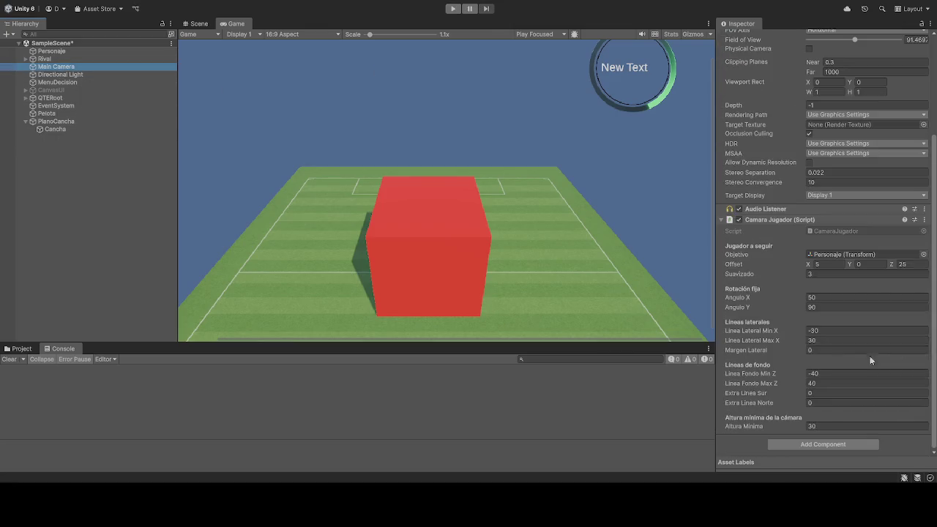
pyautogui.scroll(5, 798, 329)
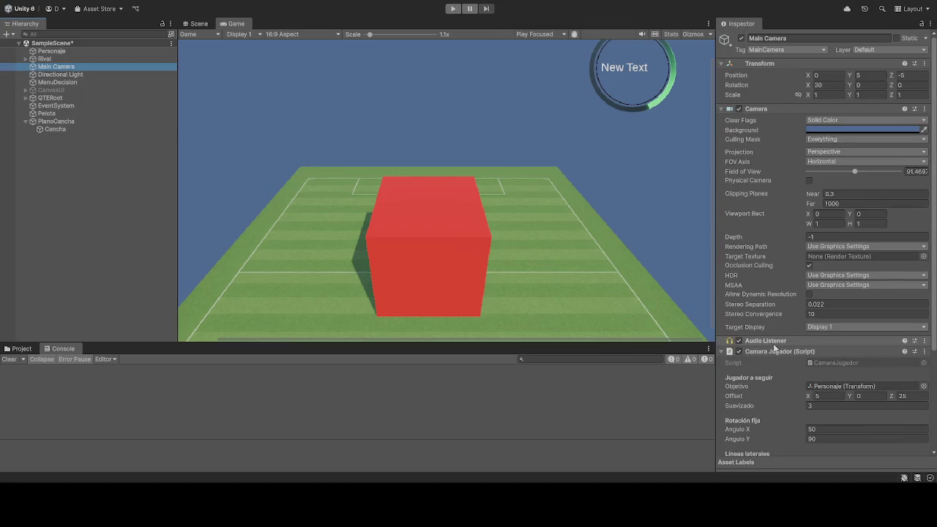
pyautogui.scroll(-2, 769, 256)
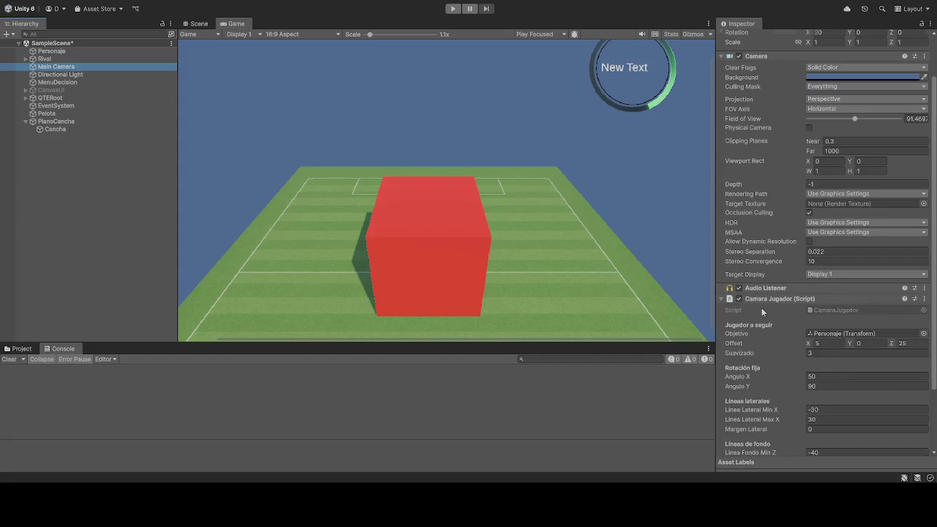
pyautogui.scroll(-2, 779, 328)
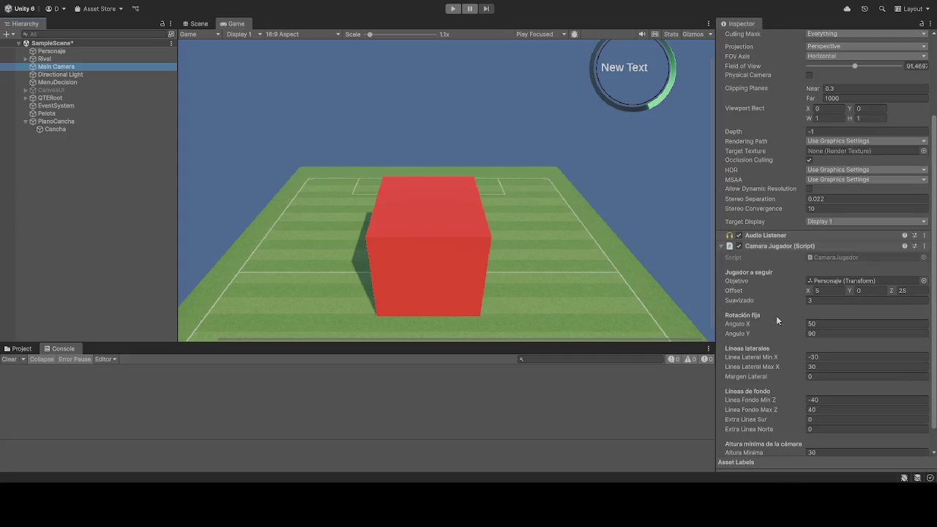
# During play, set Linea Fondo Min/Max Z to -90/90 and Linea Lateral limits to -50/50
pyautogui.click(453, 8)
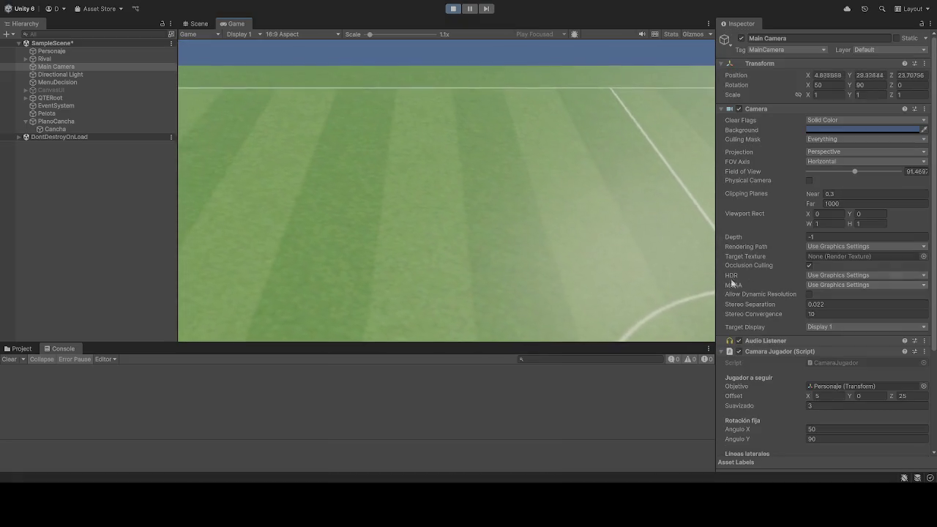
pyautogui.scroll(-5, 762, 307)
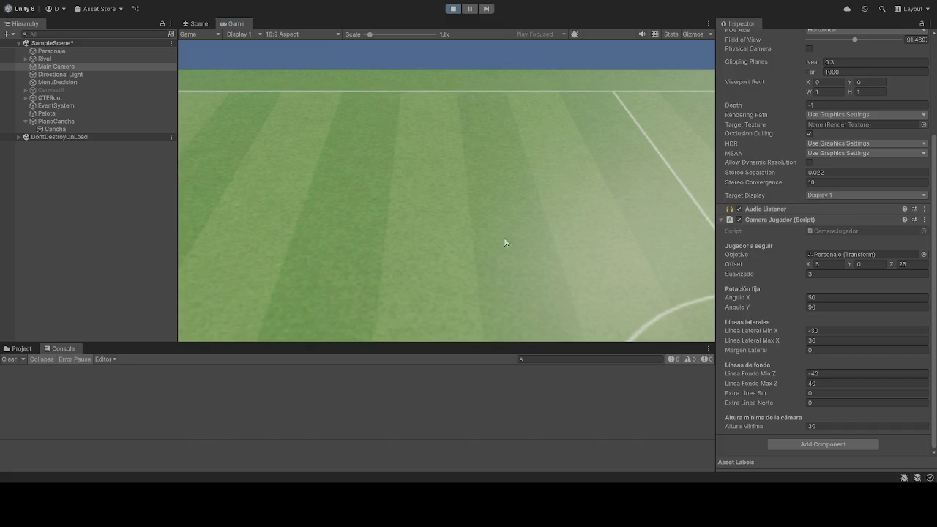
pyautogui.click(831, 374)
pyautogui.write('-90')
pyautogui.press('Return')
pyautogui.click(823, 384)
pyautogui.write('90')
pyautogui.click(831, 329)
pyautogui.write('-50')
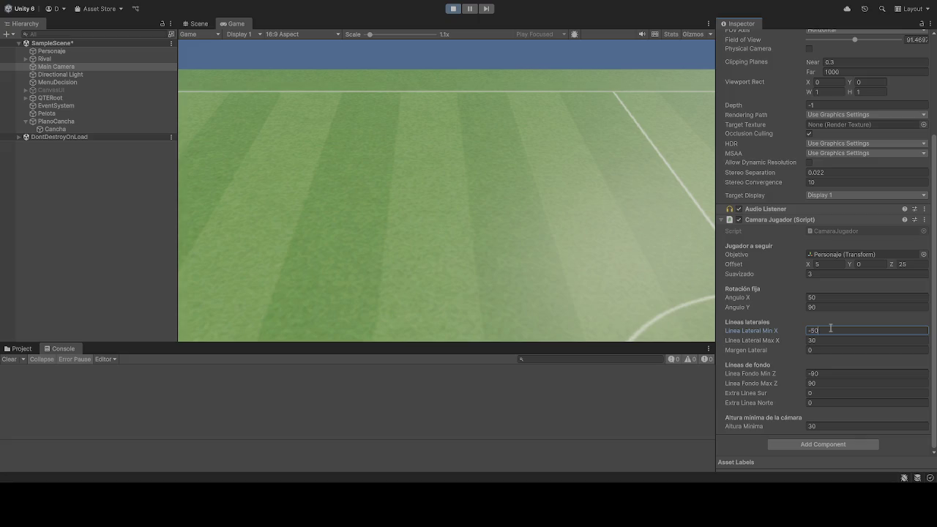
pyautogui.click(826, 342)
pyautogui.write('50')
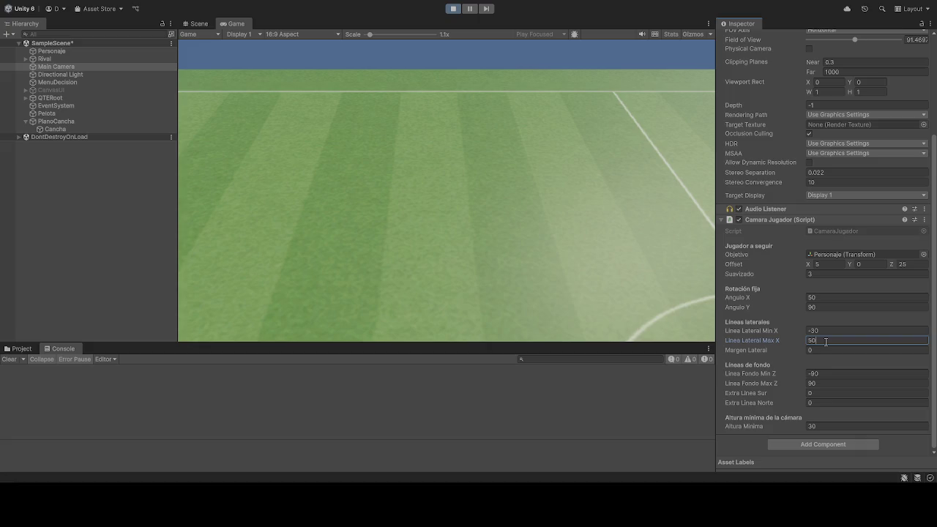
pyautogui.click(529, 191)
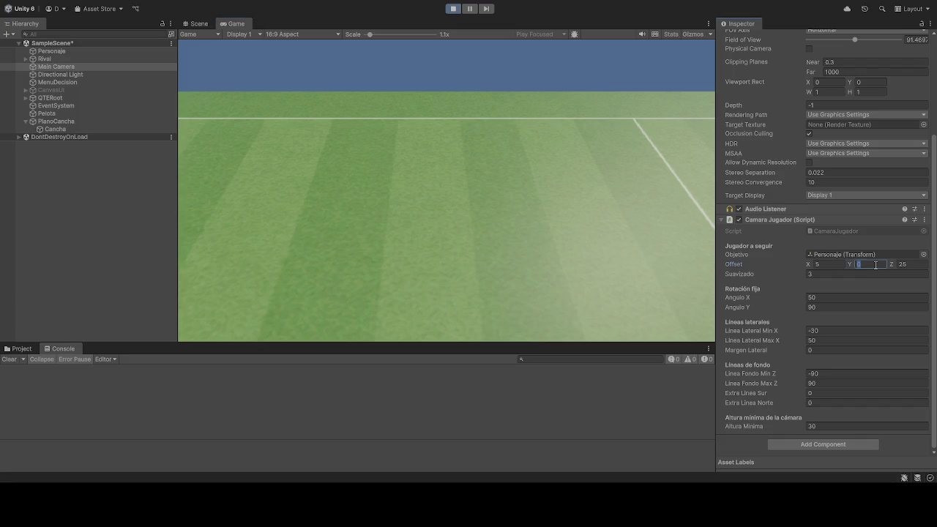
# Set camera Offset Z to 0 and enter -35 as Offset X
pyautogui.click(915, 264)
pyautogui.write('0')
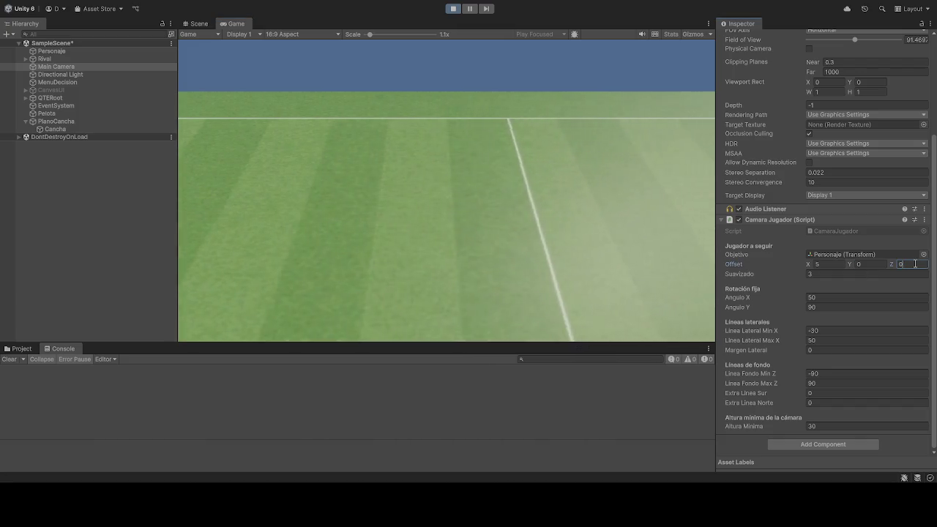
pyautogui.click(833, 264)
pyautogui.write('0-')
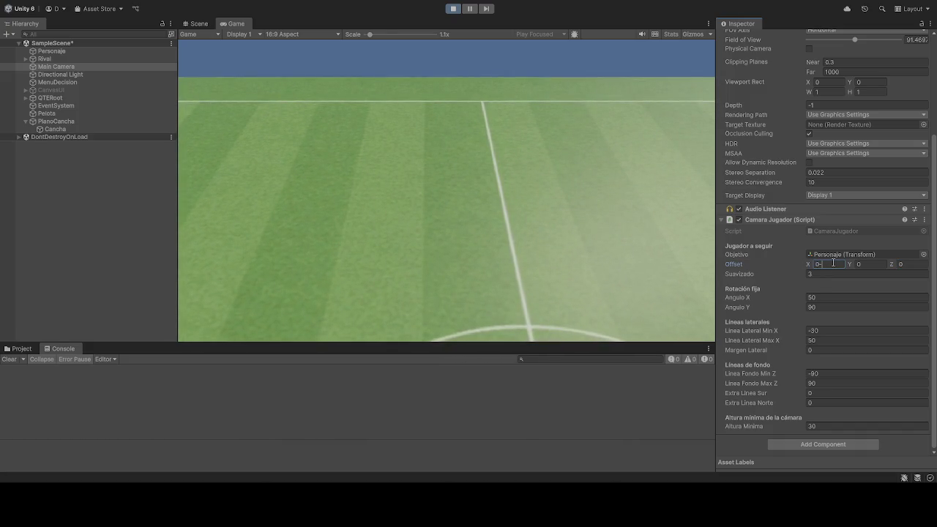
pyautogui.write('35')
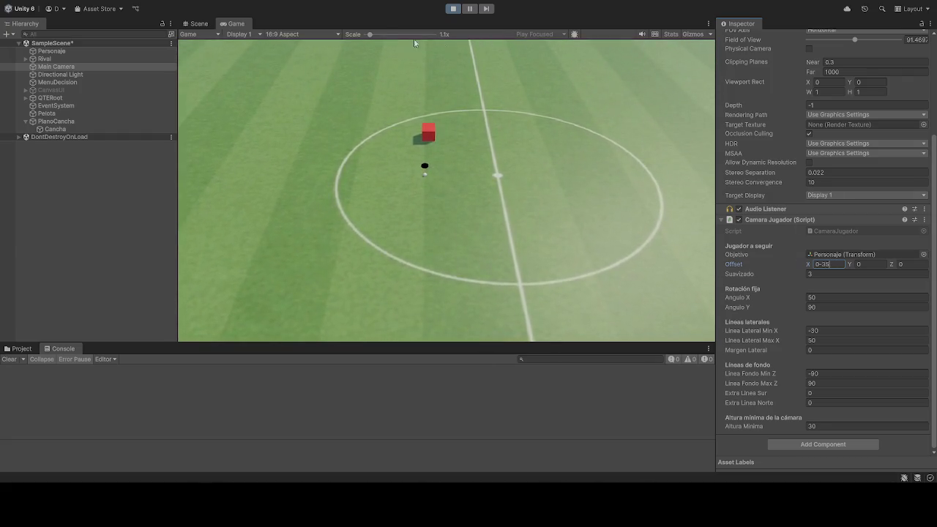
# Exit Play mode so the camera Offset reverts to 5, 0, 25
pyautogui.click(454, 9)
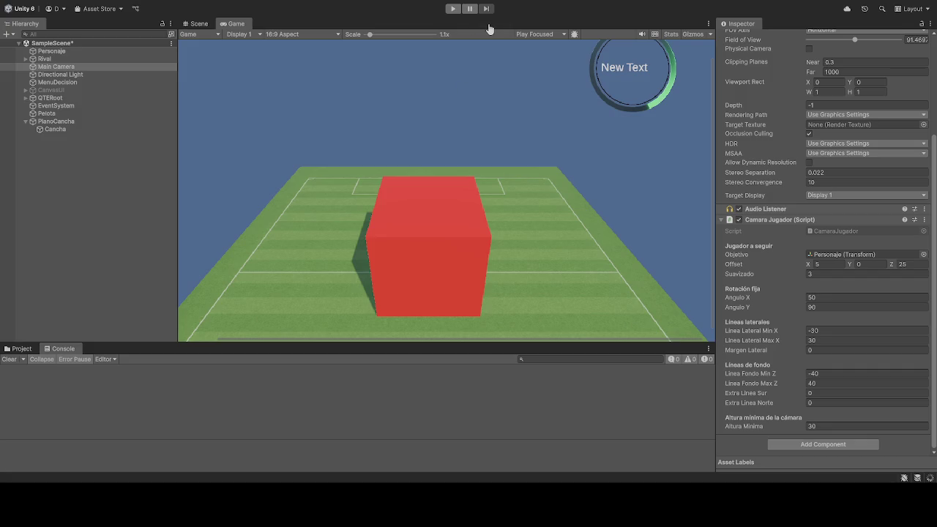
# Start play, try camera Offset X -25, Y 0, Z 0, and move the player to test
pyautogui.click(453, 9)
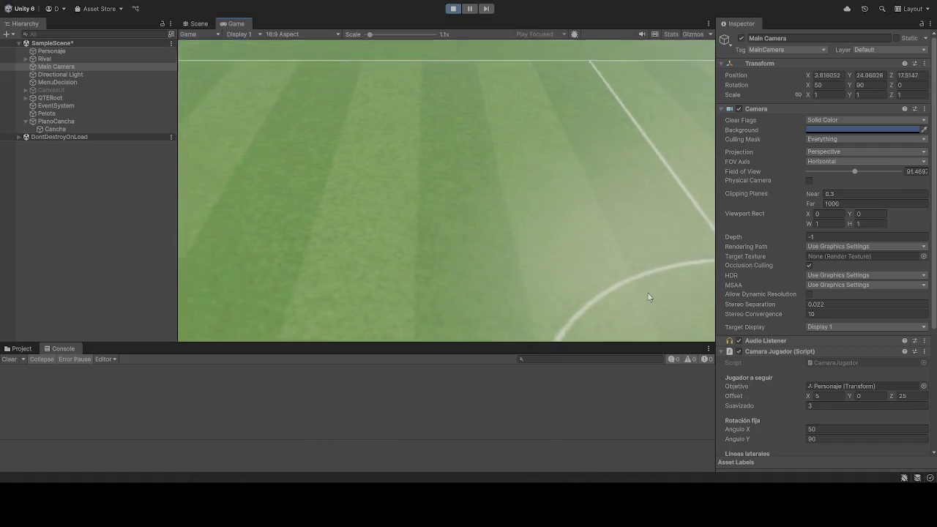
pyautogui.scroll(-3, 855, 333)
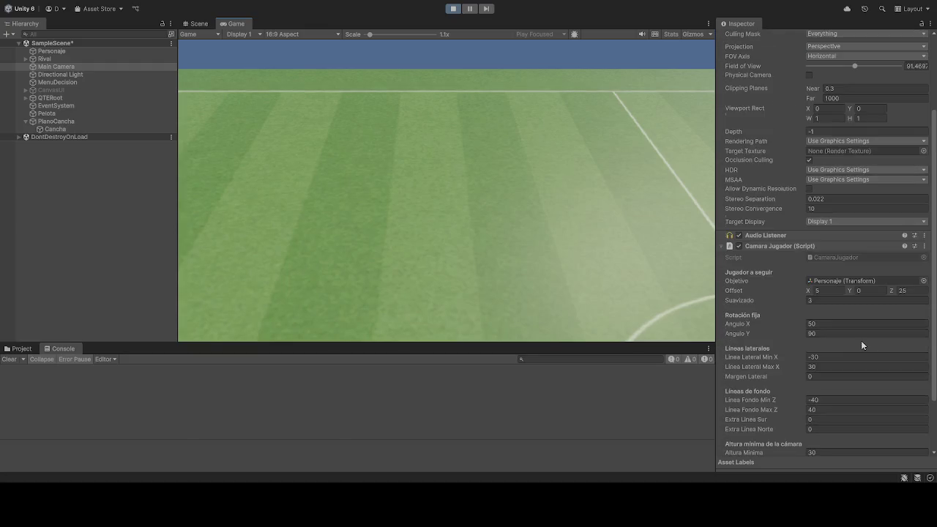
pyautogui.click(834, 292)
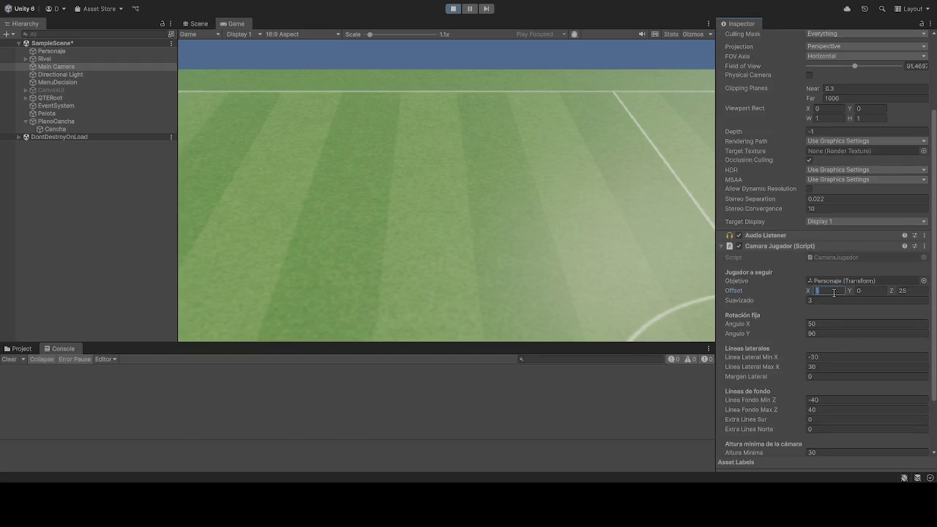
pyautogui.write('-35')
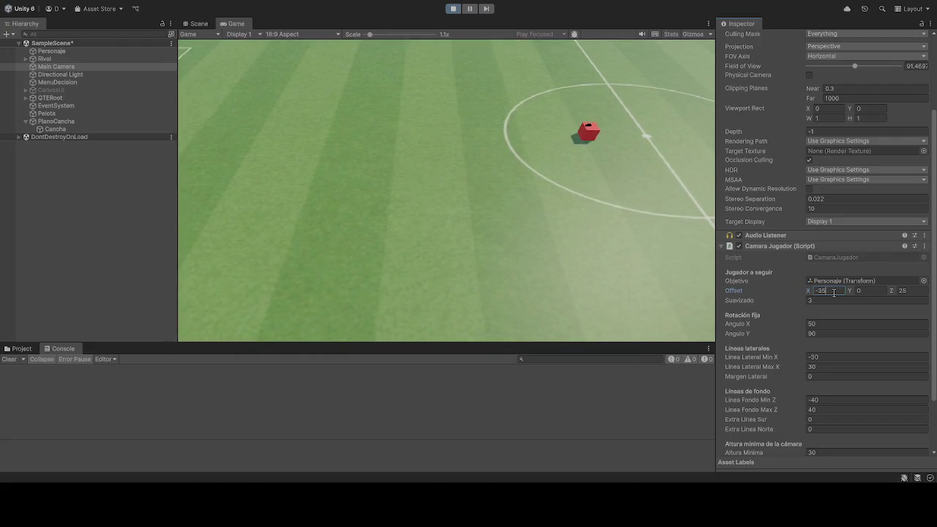
pyautogui.press('BackSpace')
pyautogui.write('0')
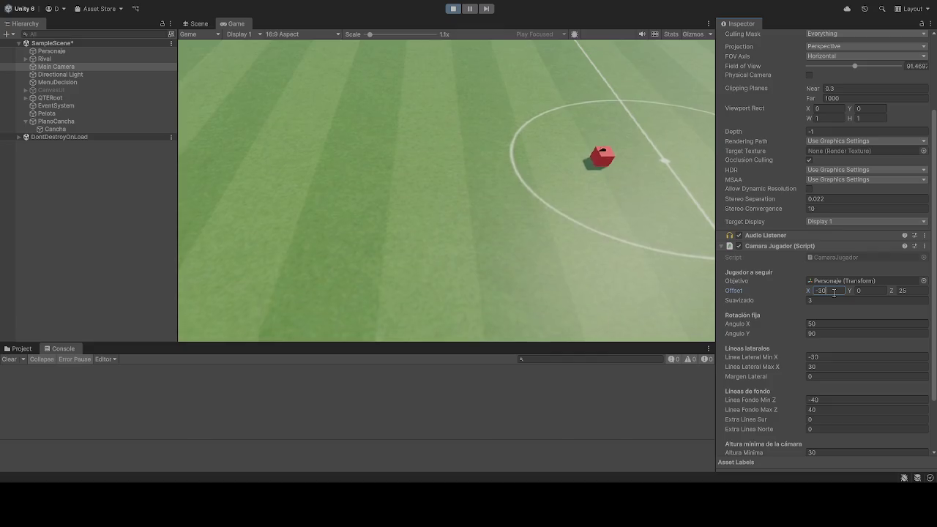
pyautogui.press('BackSpace')
pyautogui.press('BackSpace')
pyautogui.write('25')
pyautogui.click(882, 292)
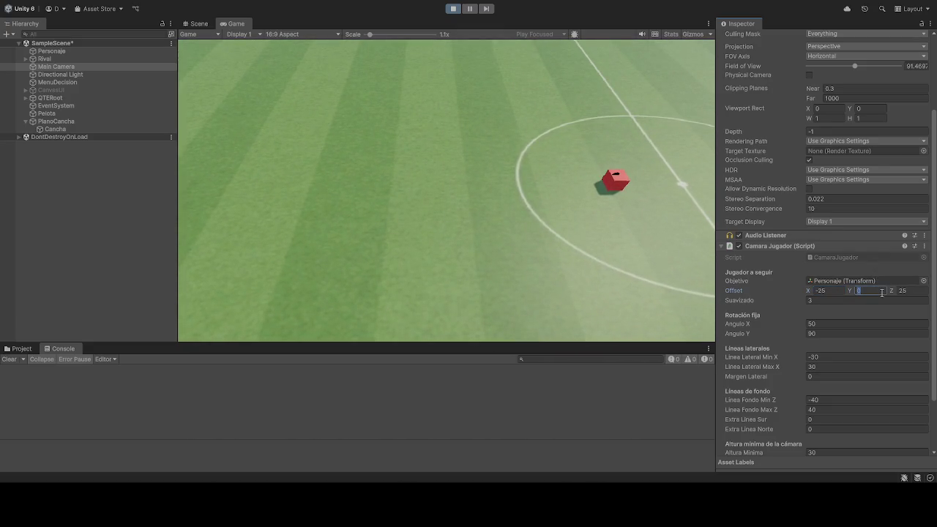
pyautogui.write('35')
pyautogui.press('BackSpace')
pyautogui.click(917, 291)
pyautogui.write('0')
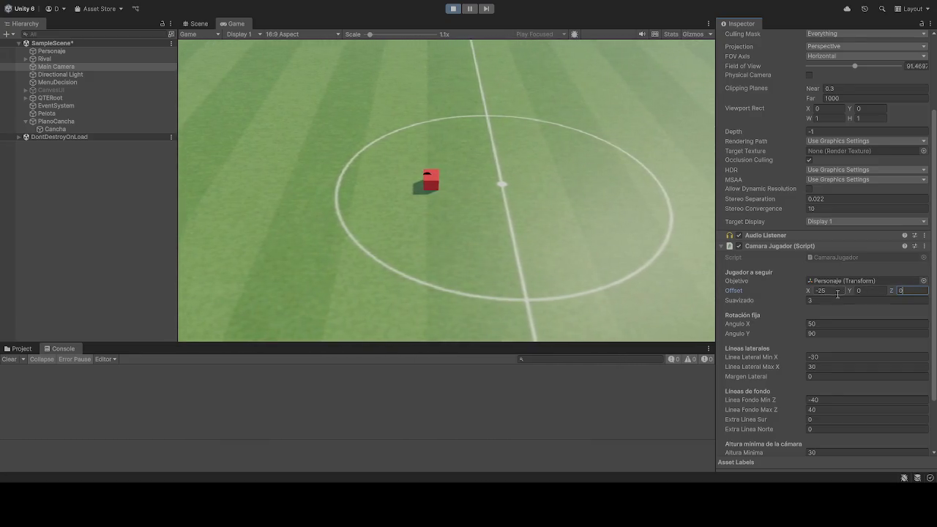
pyautogui.click(489, 187)
pyautogui.press('a')
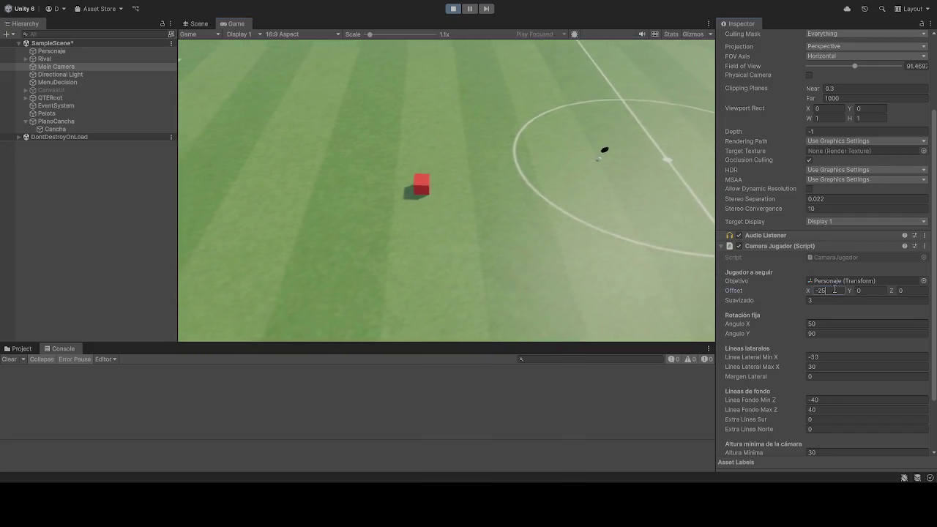
# Re-enter Offset X as -25 and settle Offset Z at 5
pyautogui.click(835, 290)
pyautogui.write('-35')
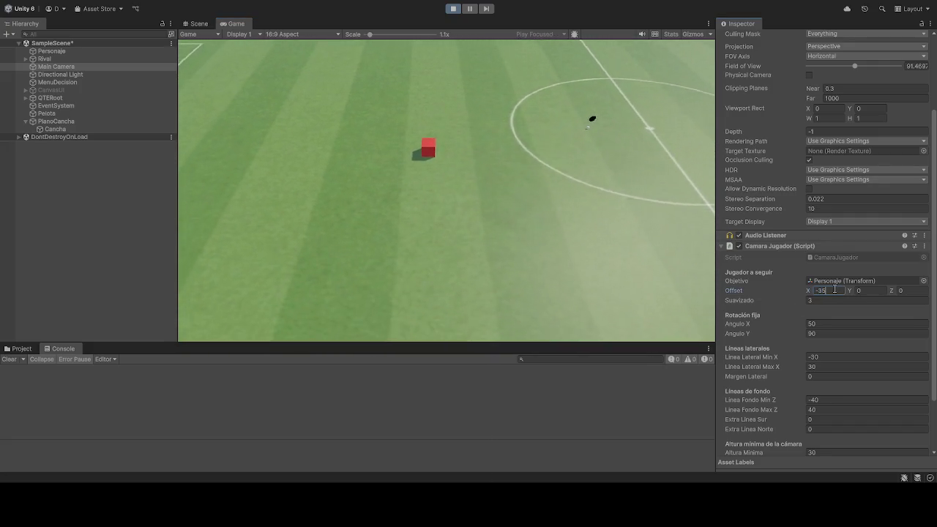
pyautogui.press('BackSpace')
pyautogui.press('BackSpace')
pyautogui.write('25')
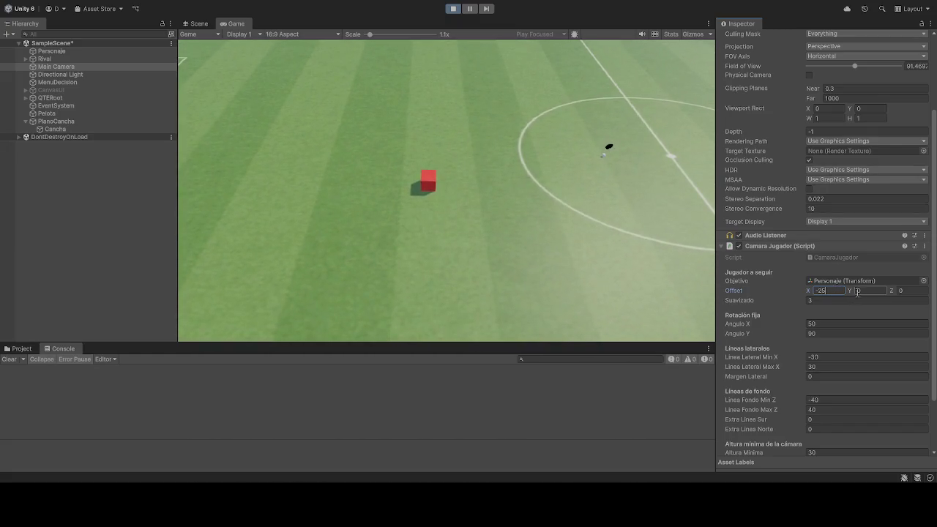
pyautogui.click(922, 291)
pyautogui.write('5')
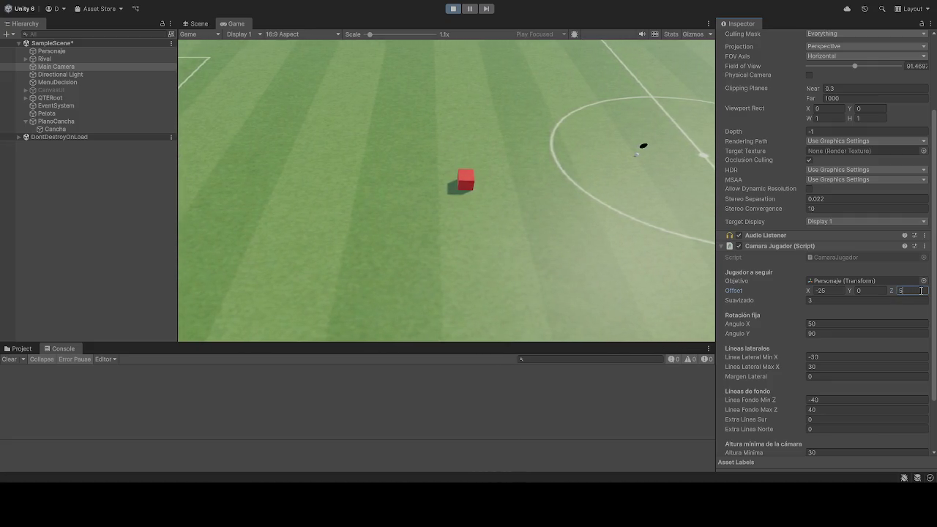
pyautogui.press('BackSpace')
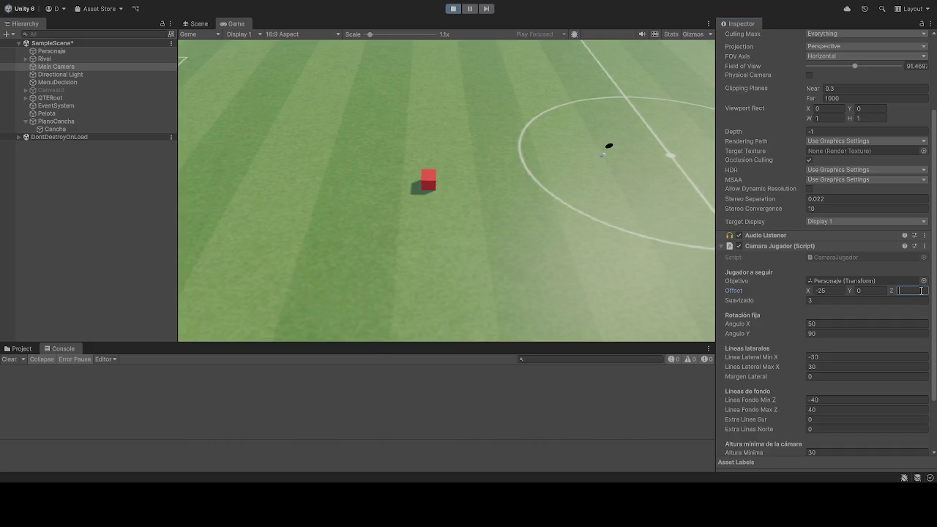
pyautogui.click(592, 206)
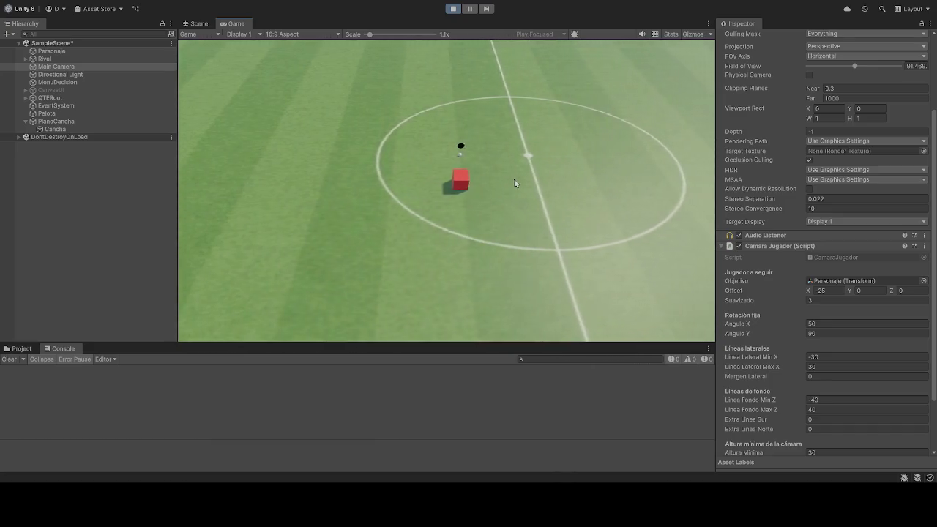
pyautogui.click(913, 291)
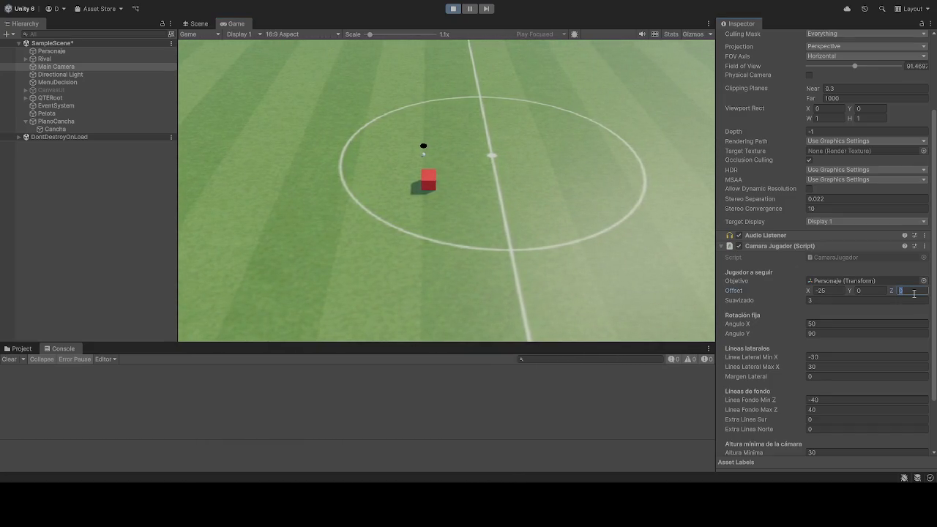
pyautogui.write('5')
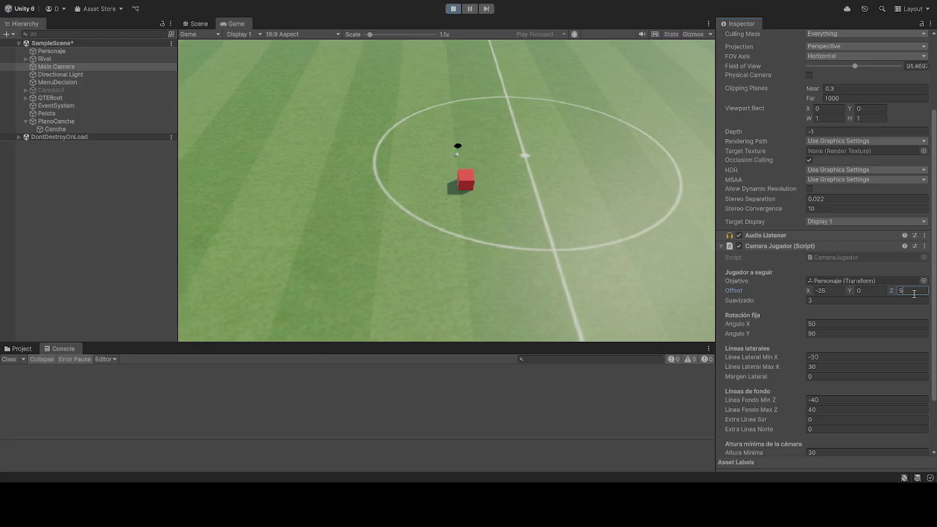
pyautogui.click(423, 107)
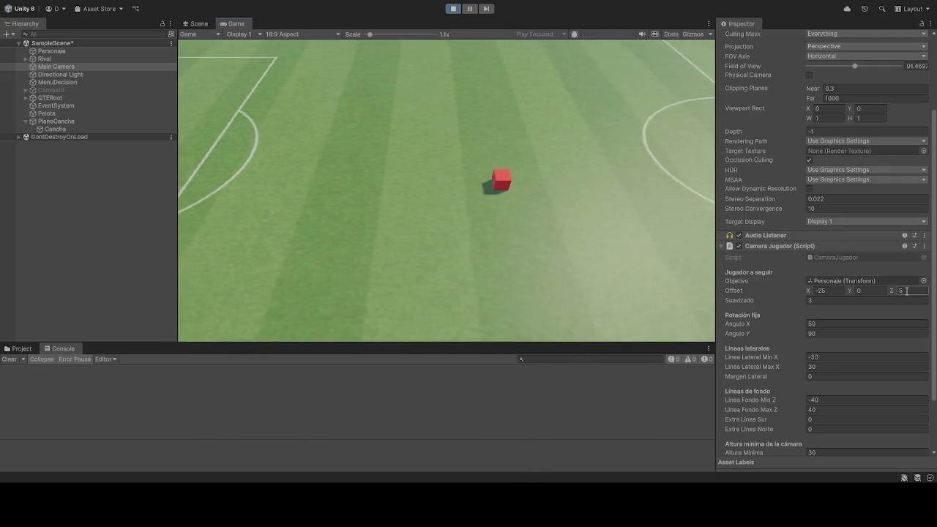
# Change camera Offset Z to -2 during play, then stop the game
pyautogui.click(908, 291)
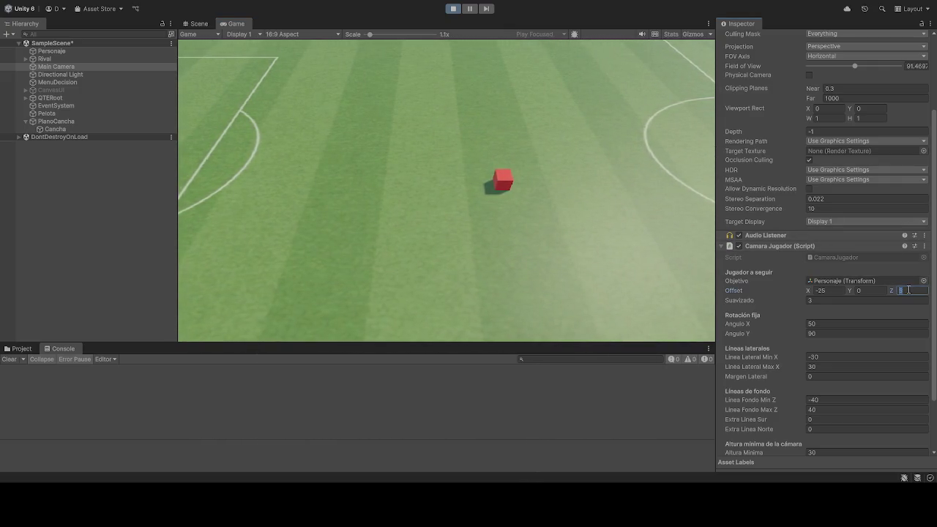
pyautogui.write('1')
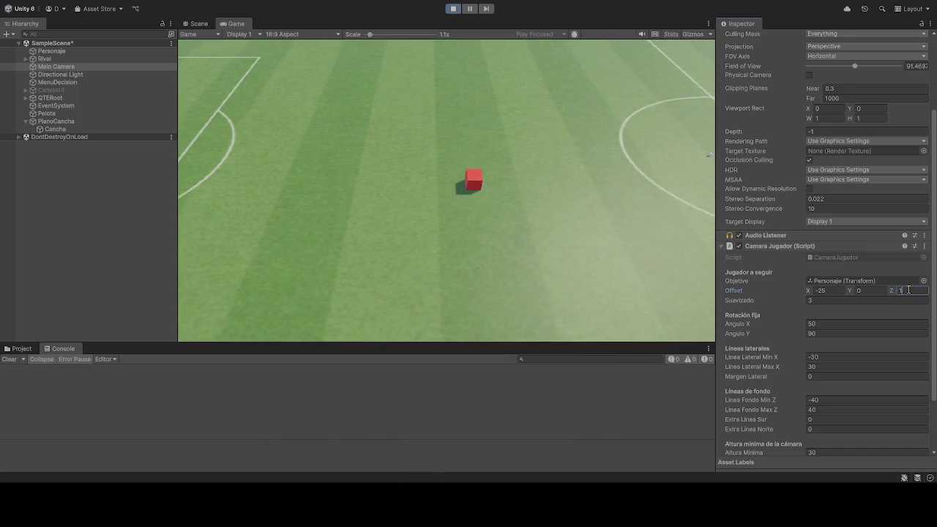
pyautogui.press('BackSpace')
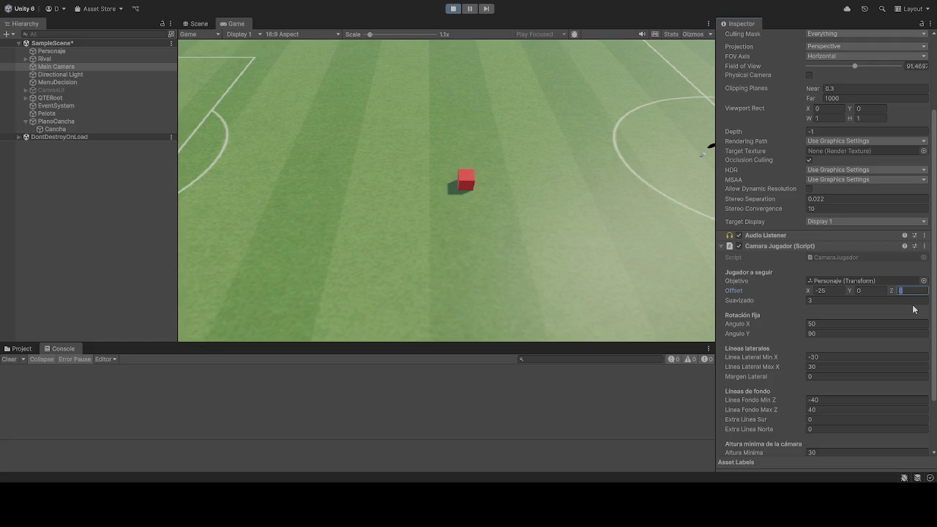
pyautogui.write('-')
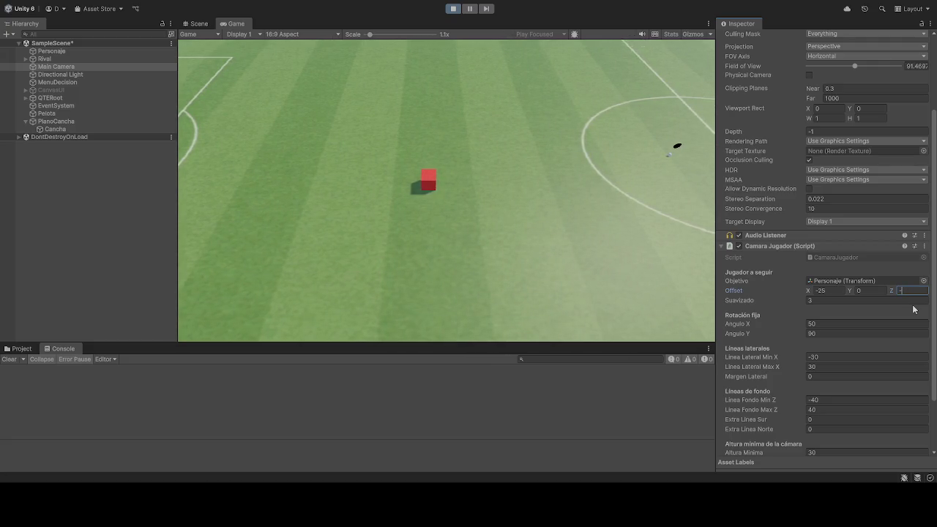
pyautogui.write('52')
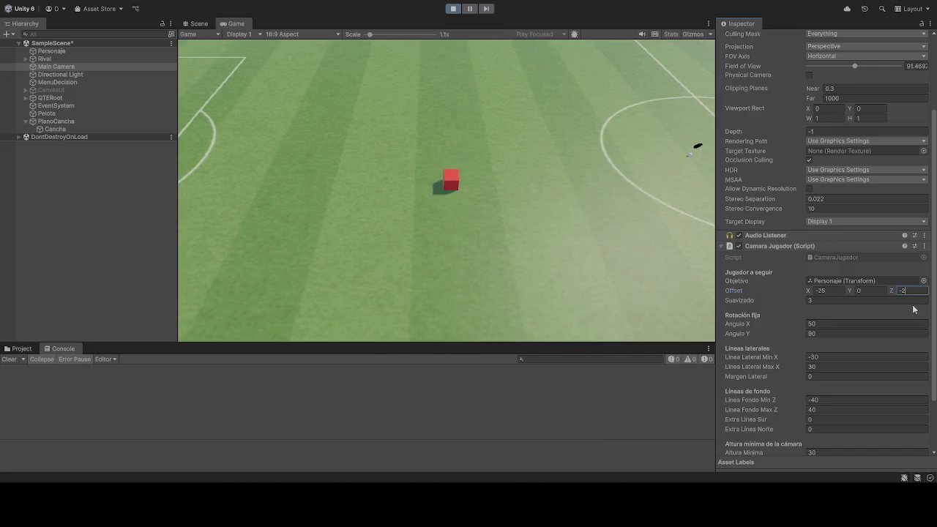
pyautogui.click(664, 207)
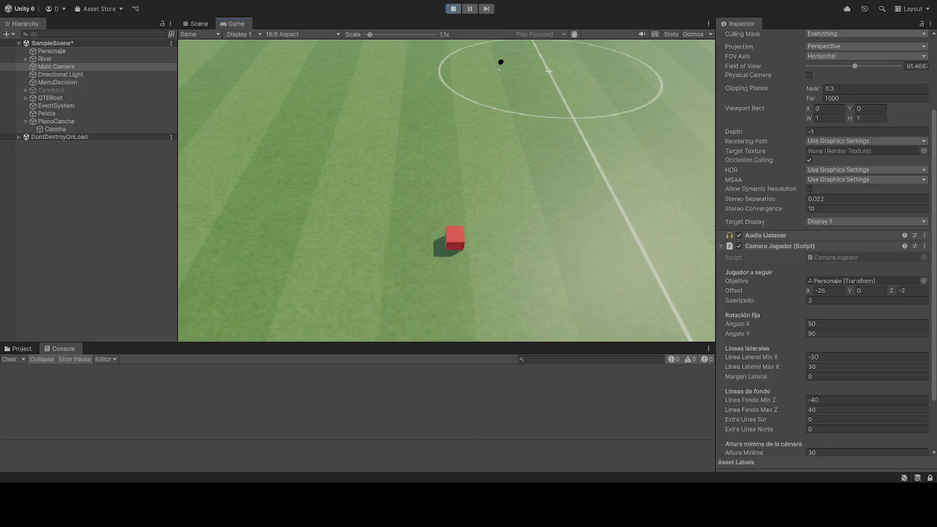
pyautogui.click(453, 8)
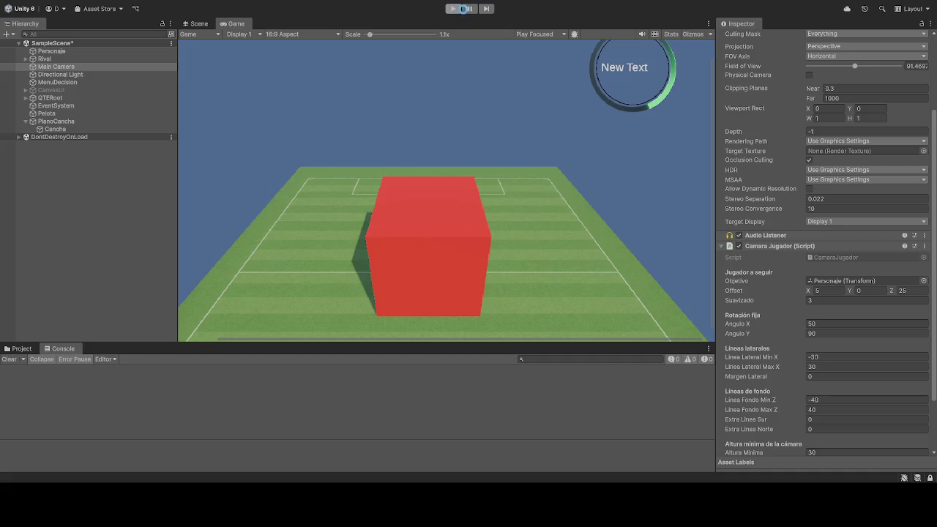
# Start the game again and set camera Offset X to -25
pyautogui.click(453, 8)
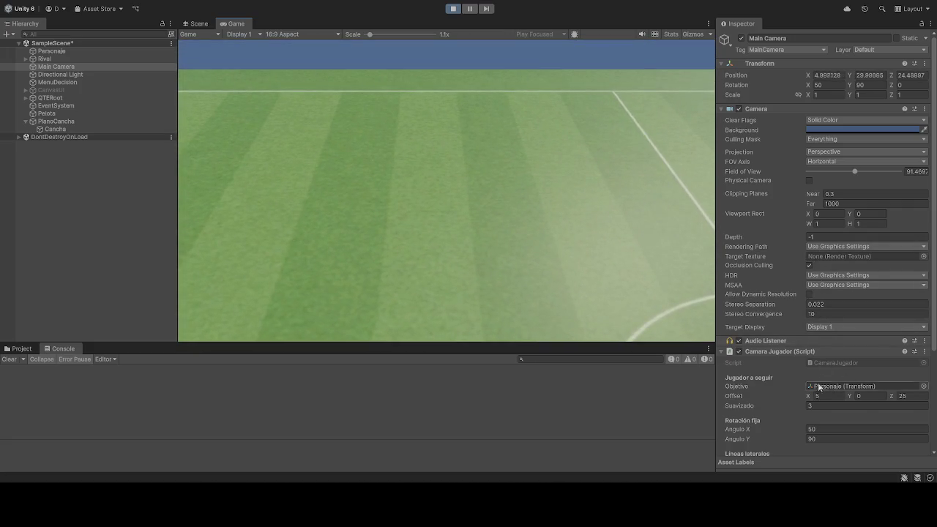
pyautogui.scroll(-3, 834, 395)
pyautogui.scroll(-1, 834, 395)
pyautogui.click(834, 290)
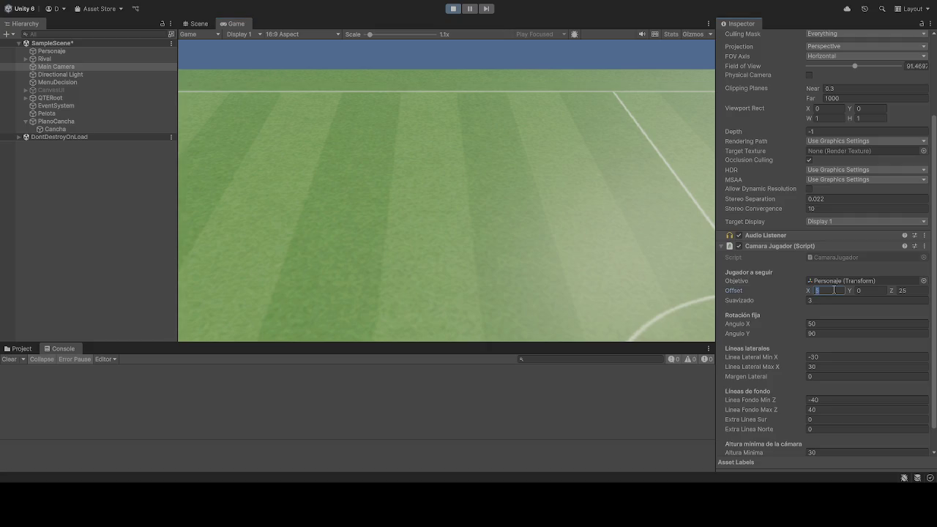
pyautogui.write('300')
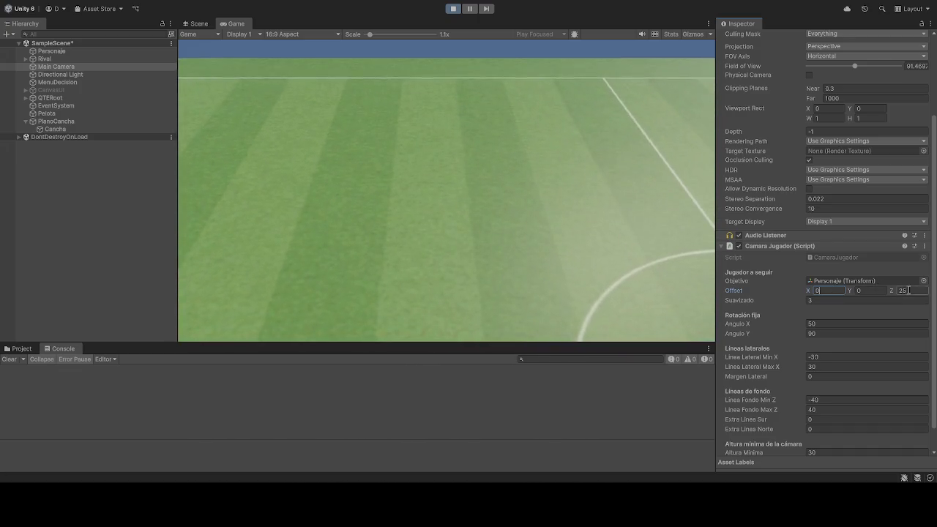
pyautogui.click(867, 290)
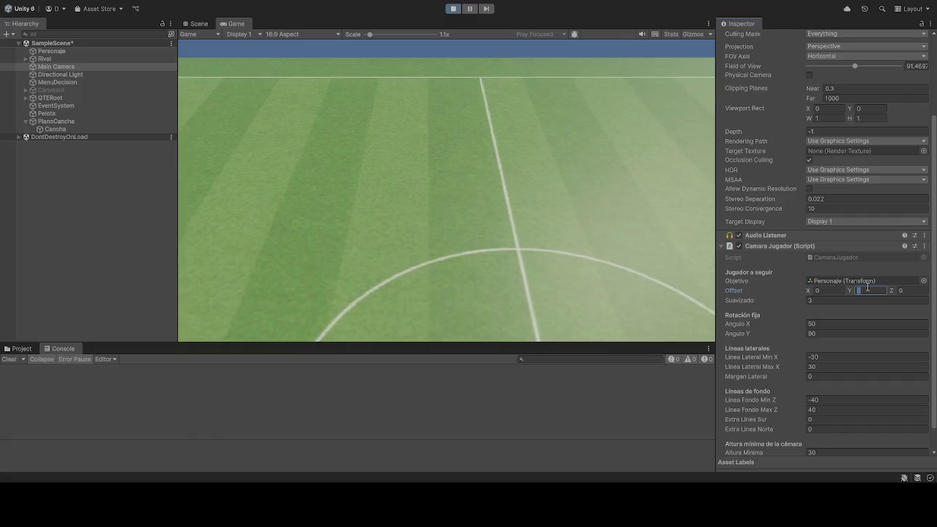
pyautogui.click(832, 290)
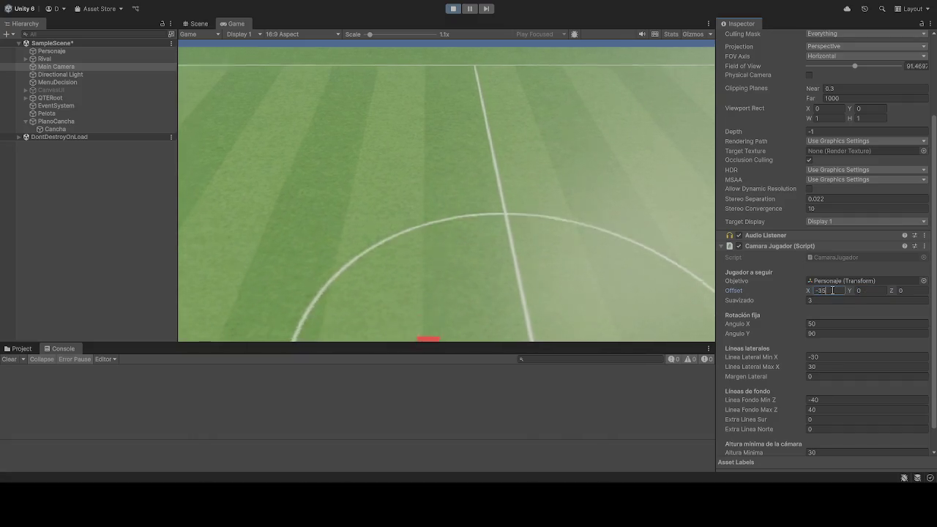
pyautogui.write('3')
pyautogui.press('BackSpace')
pyautogui.write('25')
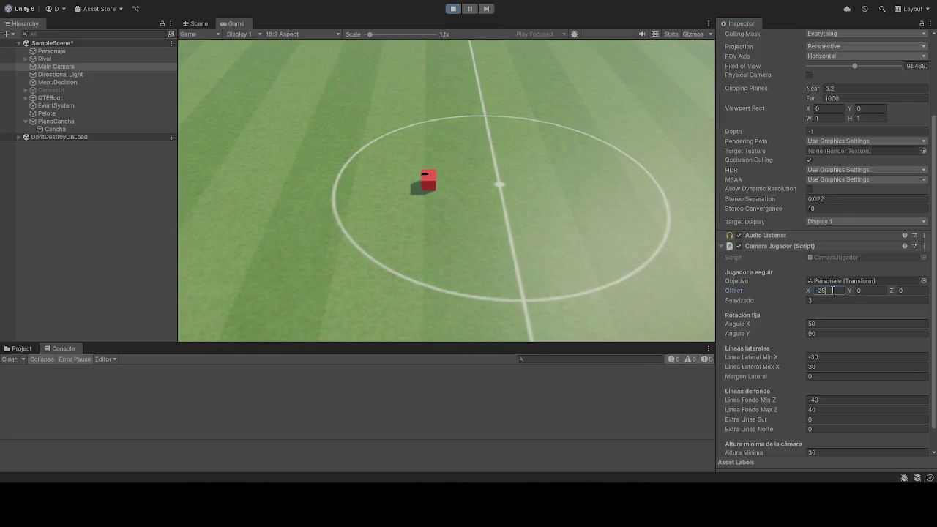
# Set camera Offset Z to 4 after trying 2, 1 and 3
pyautogui.click(915, 293)
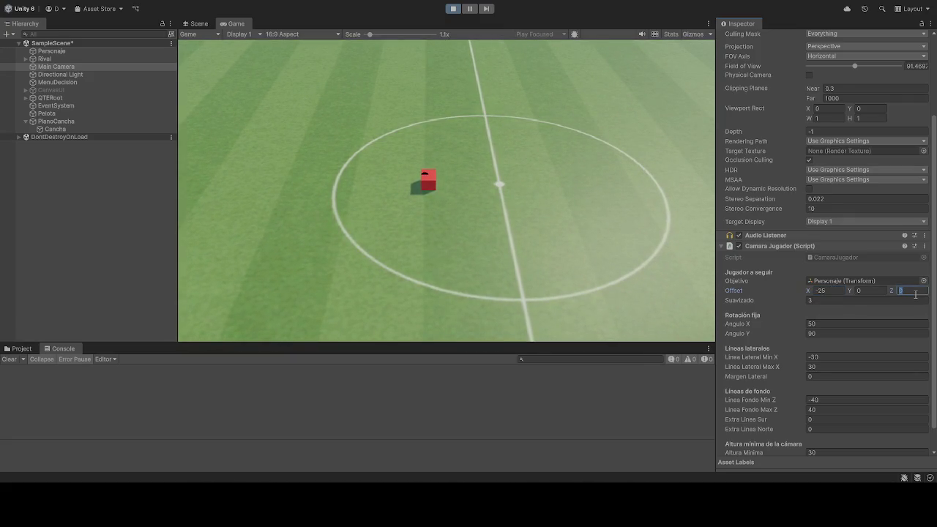
pyautogui.write('-2')
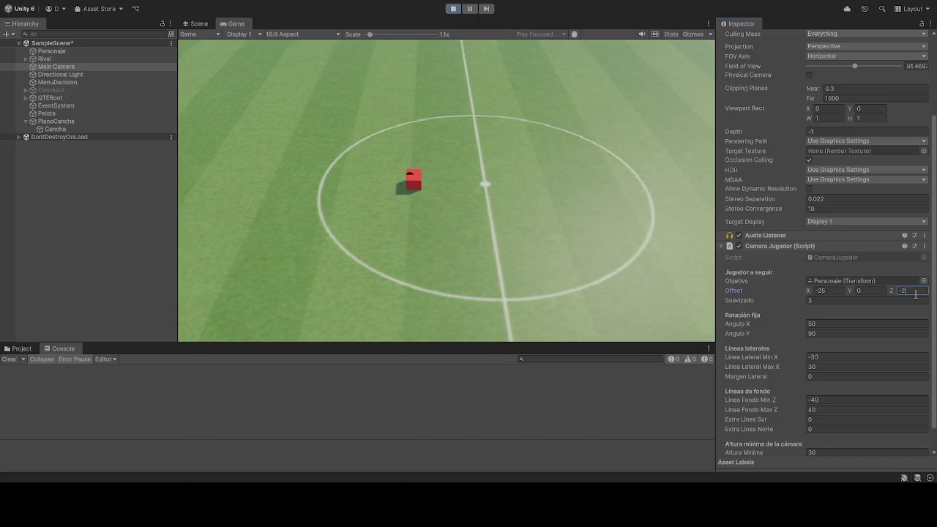
pyautogui.press('BackSpace')
pyautogui.write('1')
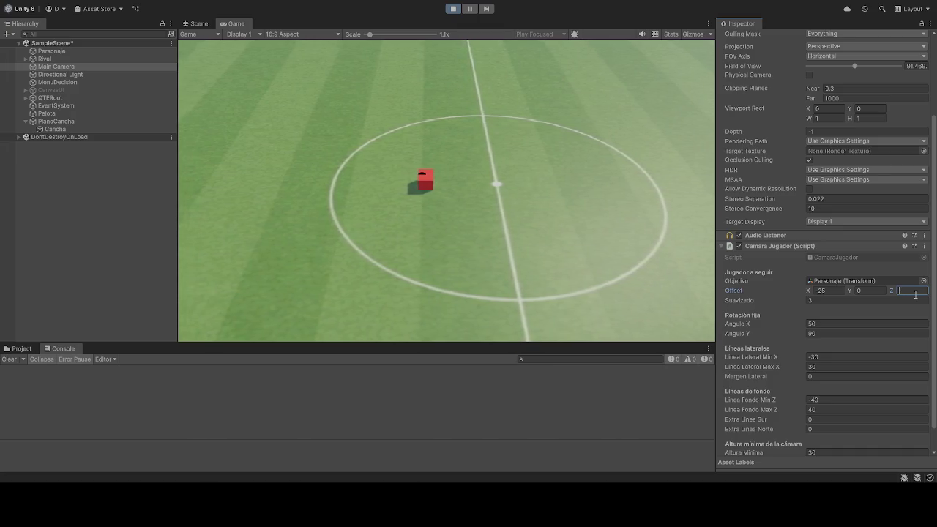
pyautogui.press('BackSpace')
pyautogui.write('3')
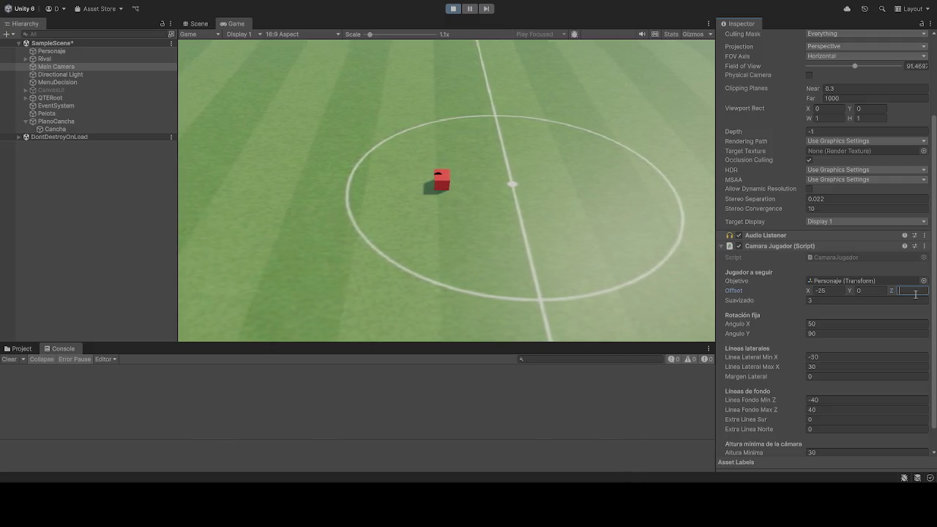
pyautogui.press('BackSpace')
pyautogui.write('4')
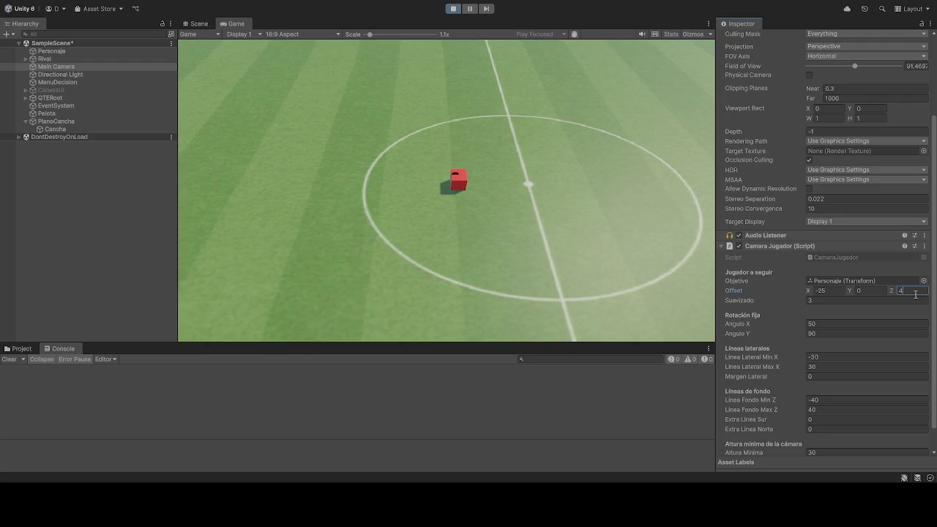
pyautogui.click(331, 143)
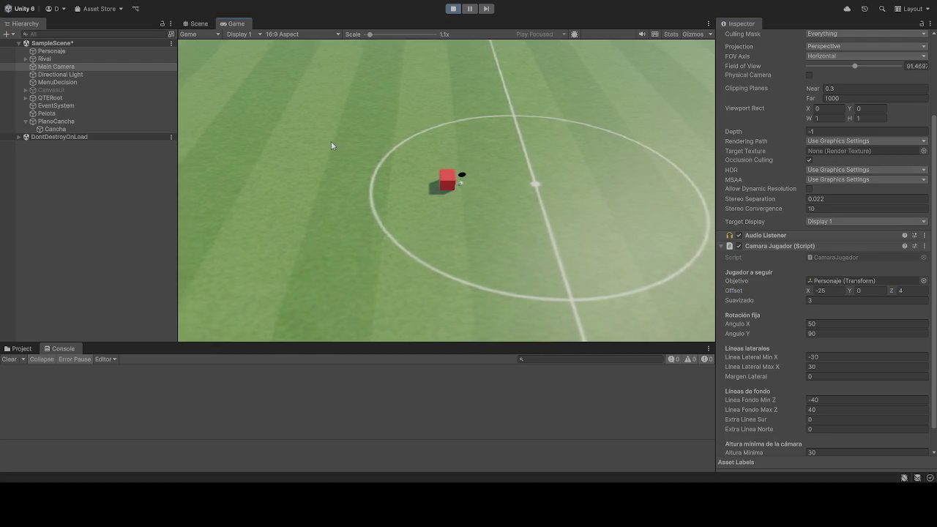
# Drive the player left, right and toward the bottom edge to test the framing
pyautogui.press('a')
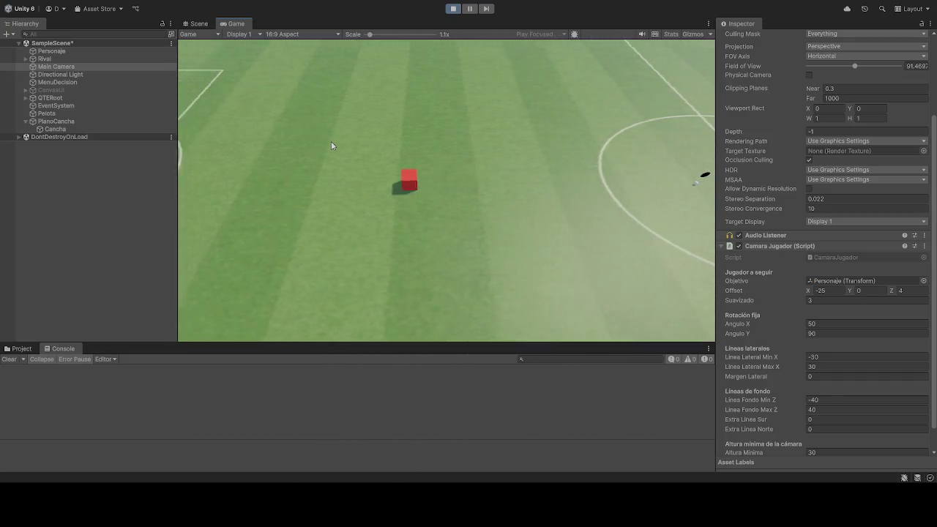
pyautogui.press('a')
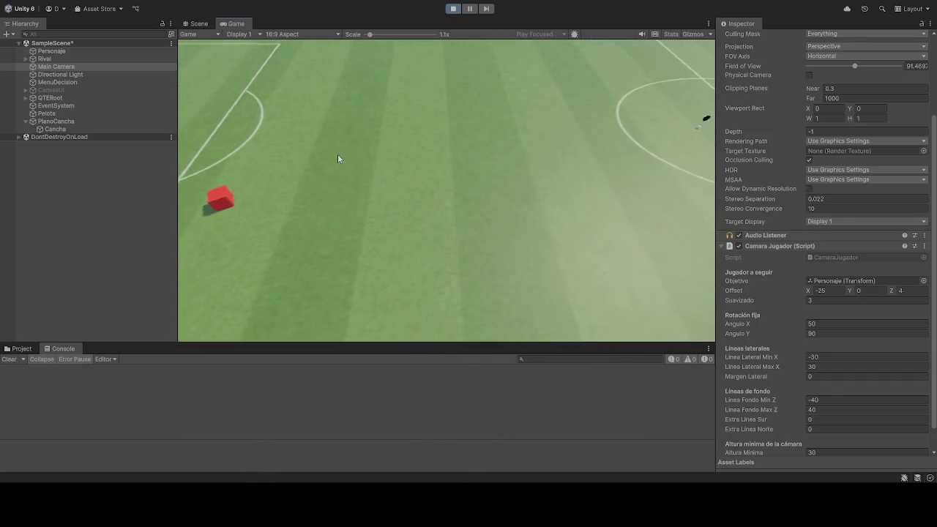
pyautogui.press('d')
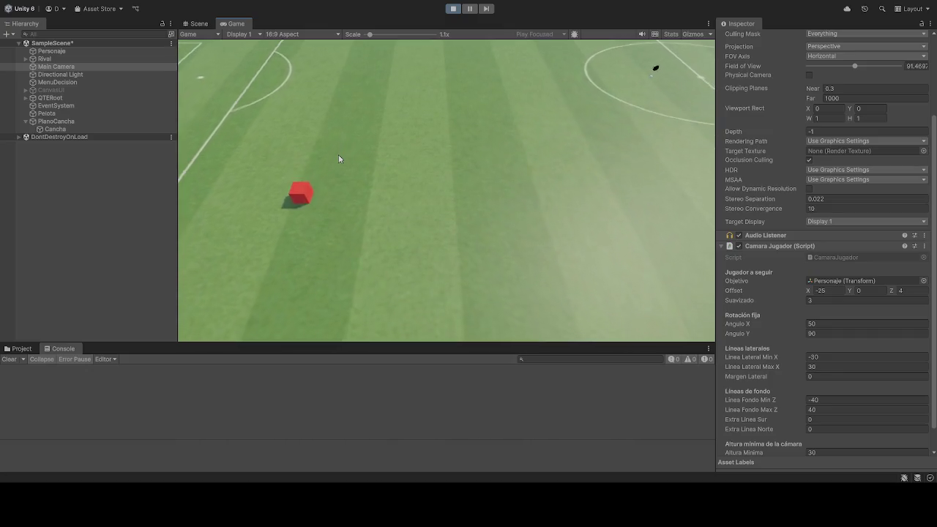
pyautogui.press('a')
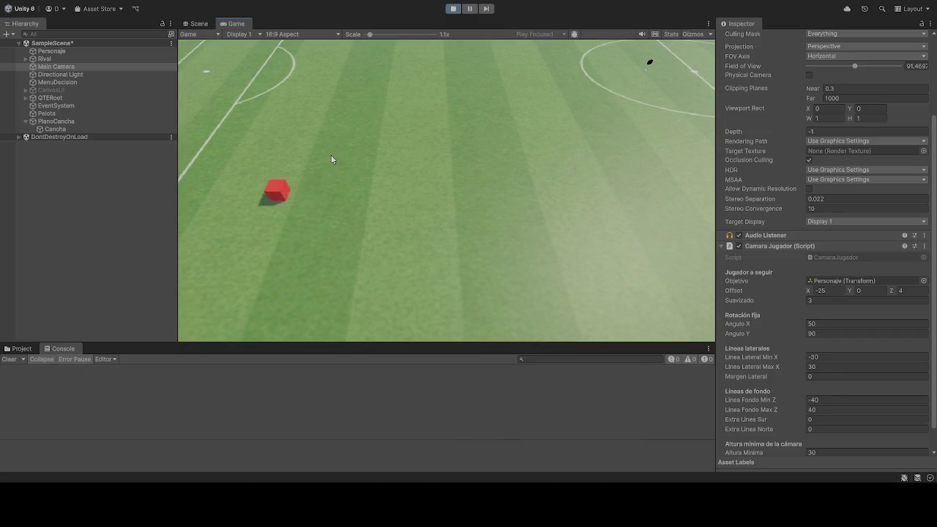
pyautogui.press('d')
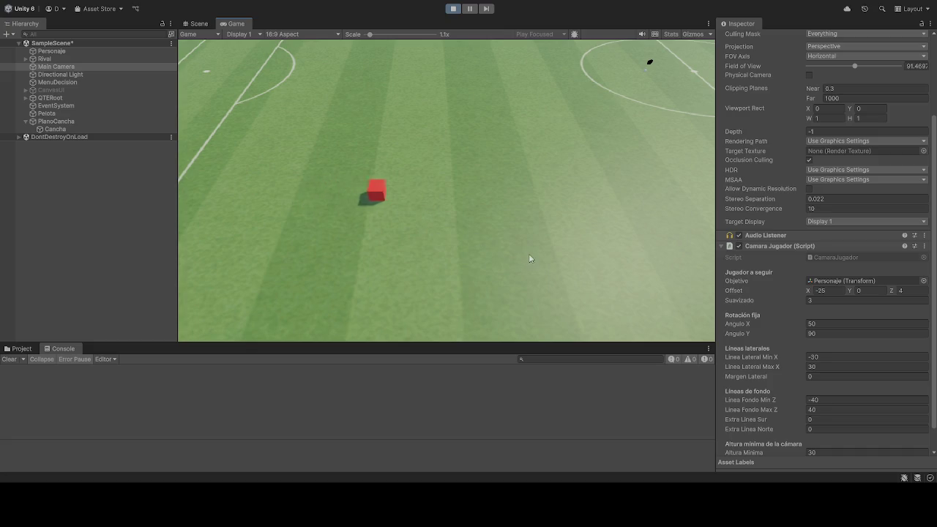
pyautogui.press('s')
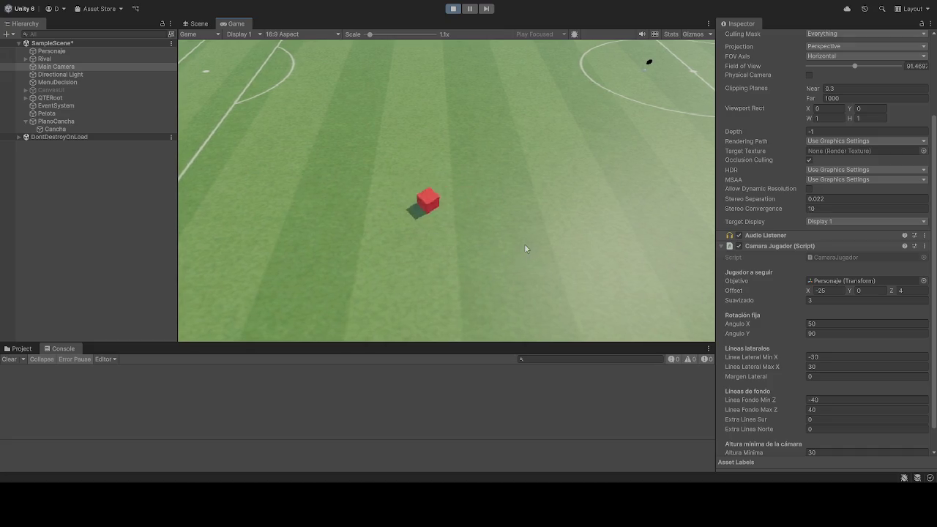
pyautogui.press('d')
pyautogui.press('w')
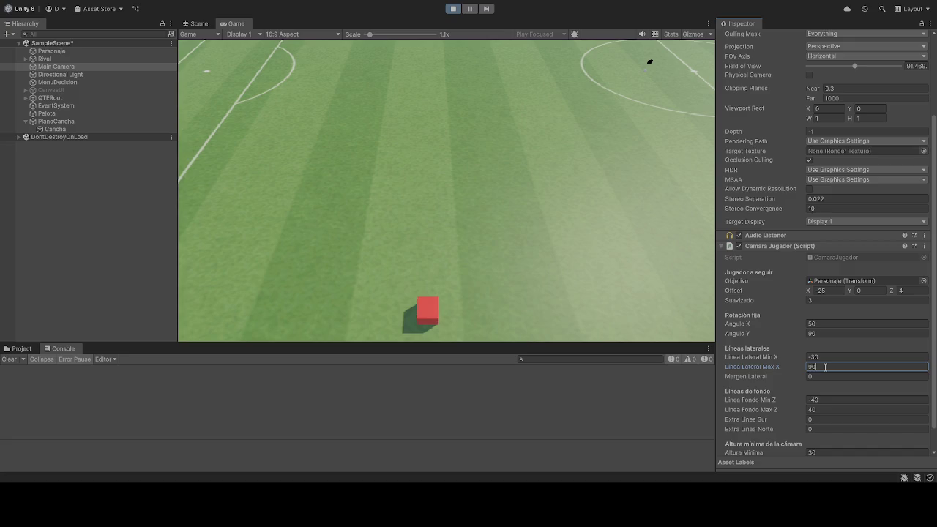
# Set Linea Lateral Min X to -45 and, after trying 45 and 25, Max X to 30
pyautogui.click(830, 356)
pyautogui.write('-40')
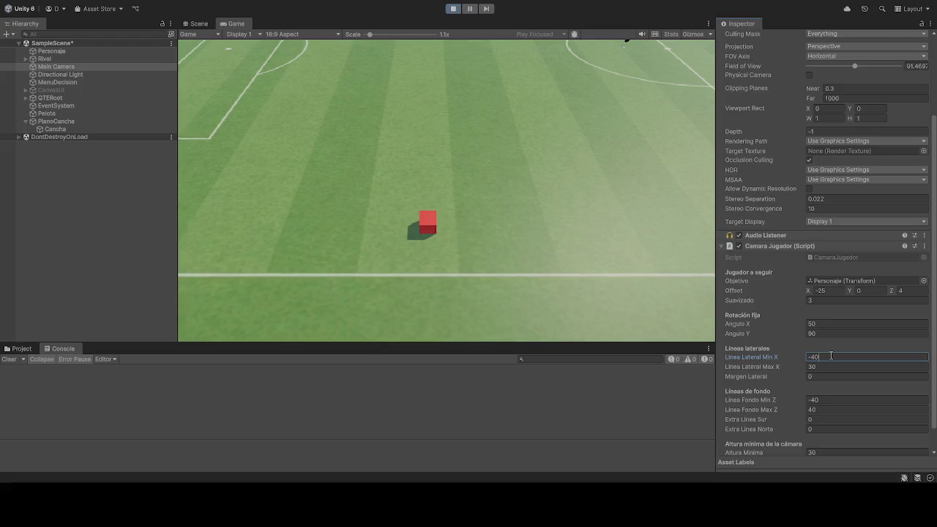
pyautogui.press('BackSpace')
pyautogui.write('5')
pyautogui.click(839, 366)
pyautogui.write('45')
pyautogui.click(488, 199)
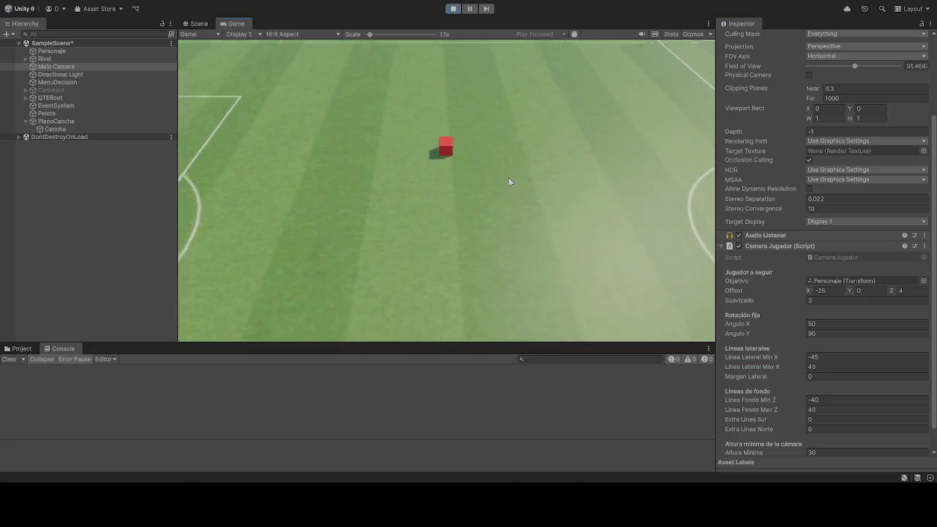
pyautogui.click(834, 366)
pyautogui.write('30')
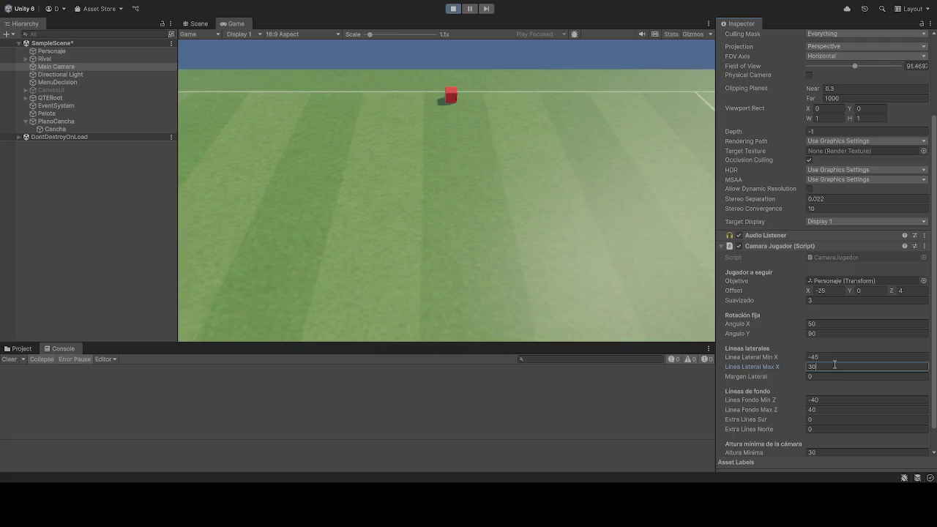
pyautogui.press('BackSpace')
pyautogui.press('BackSpace')
pyautogui.write('25')
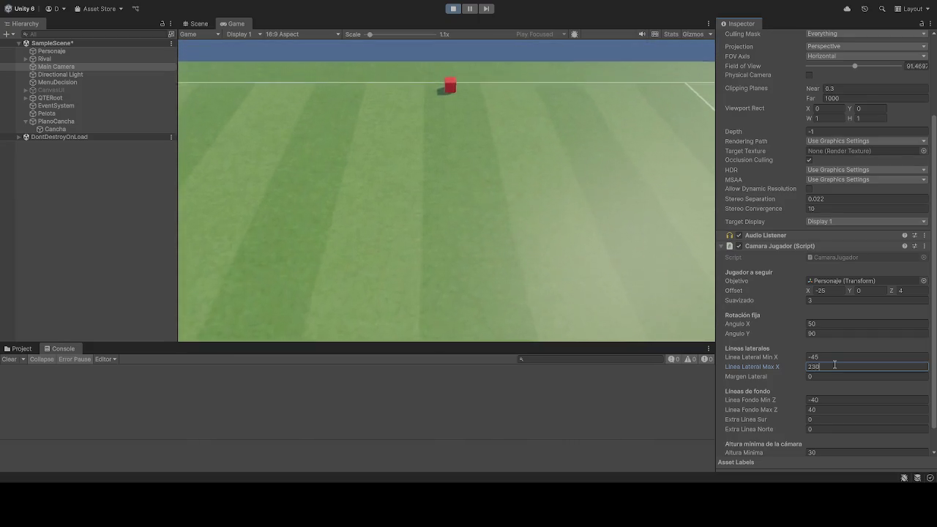
pyautogui.press('BackSpace')
pyautogui.press('BackSpace')
pyautogui.write('30')
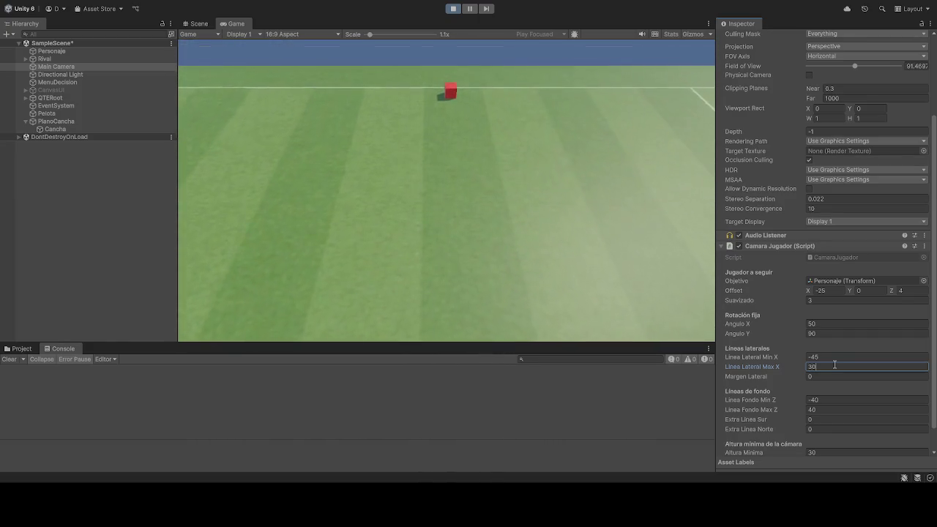
pyautogui.click(561, 319)
# Move the player left and right past the halfway line to test following
pyautogui.press('w')
pyautogui.press('a')
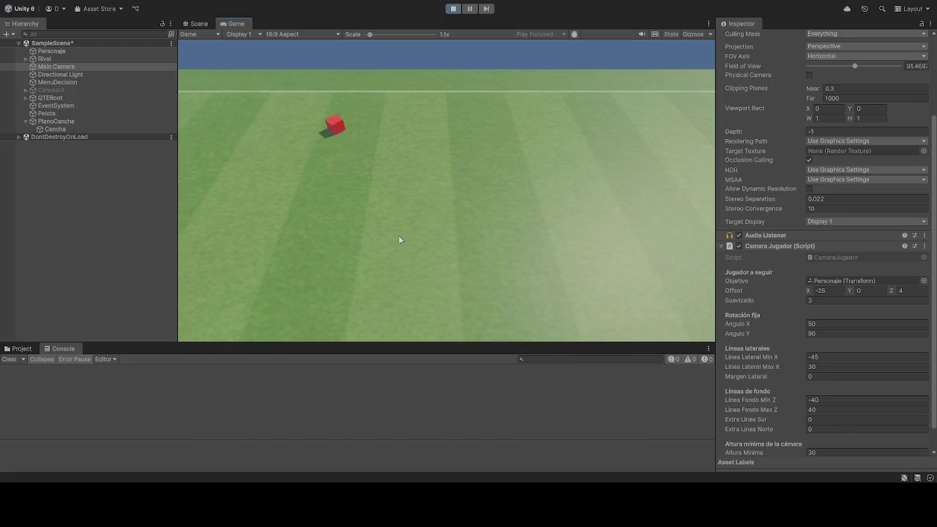
pyautogui.press('d')
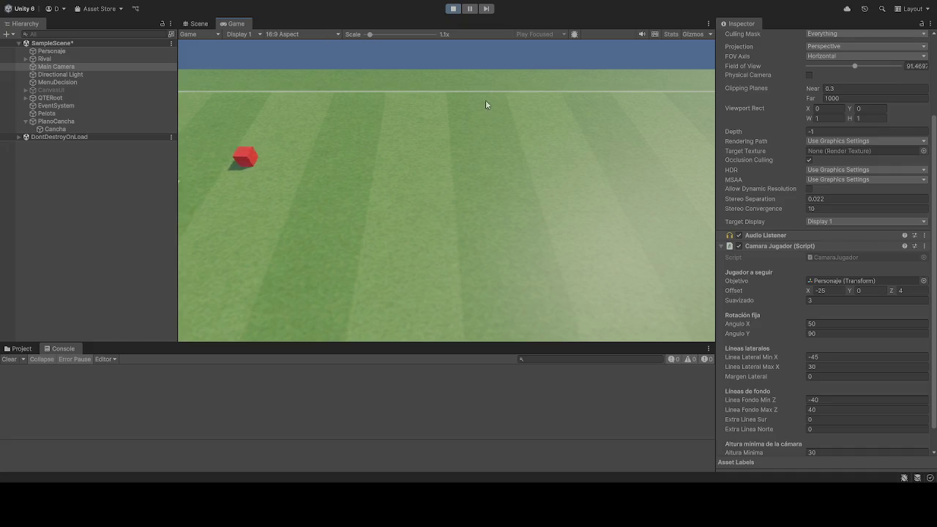
pyautogui.press('d')
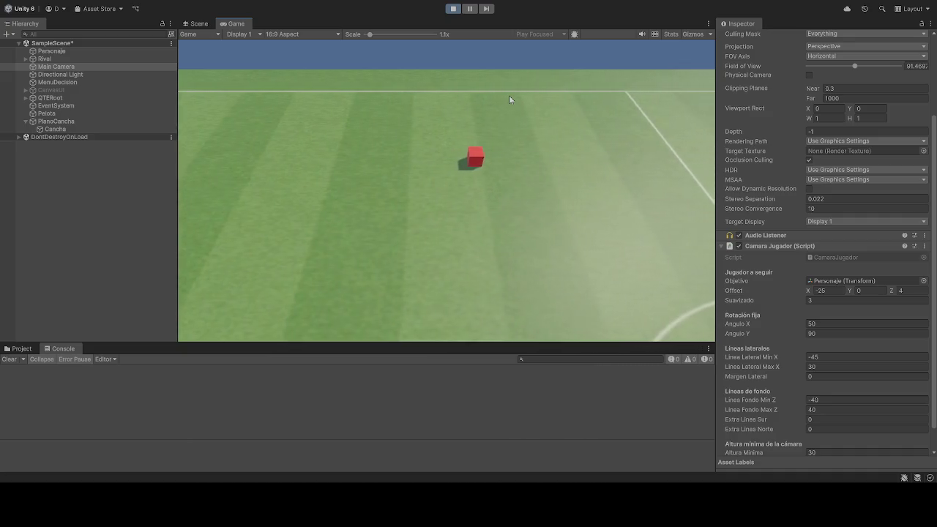
pyautogui.press('d')
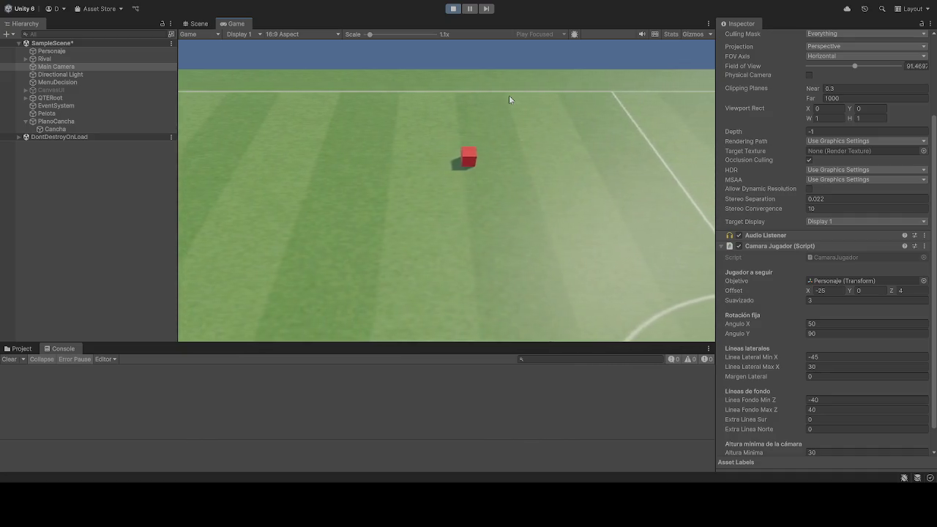
pyautogui.press('d')
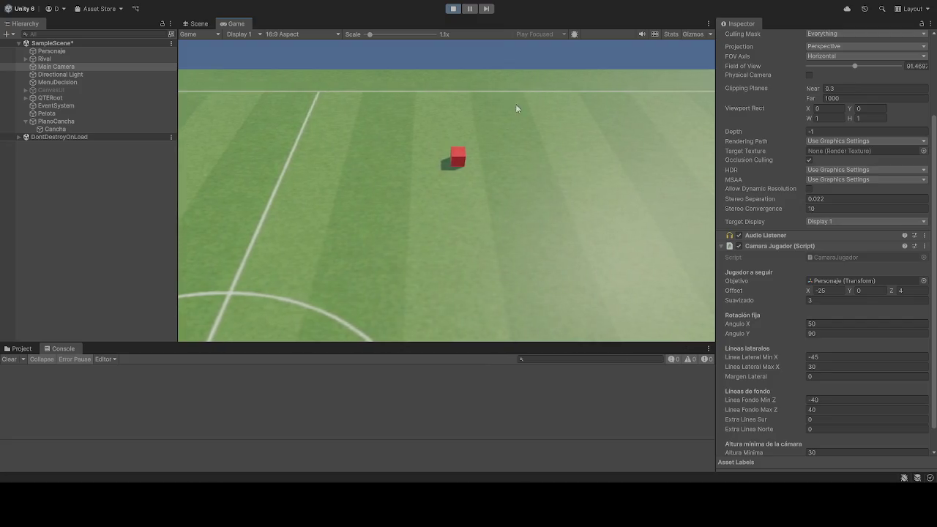
pyautogui.click(912, 291)
# Test camera Offset Z values 0, 10 and 20 while moving the player, ending back at 0
pyautogui.write('0')
pyautogui.click(614, 144)
pyautogui.press('d')
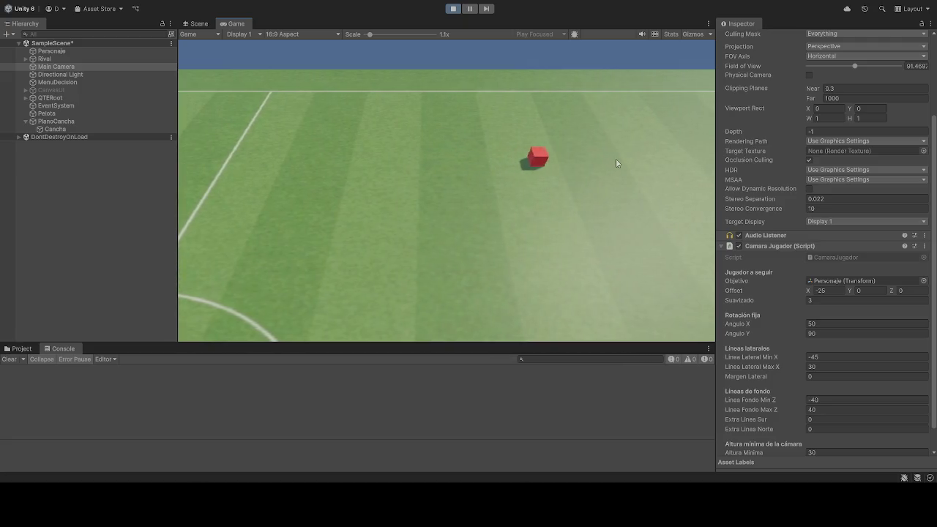
pyautogui.press('a')
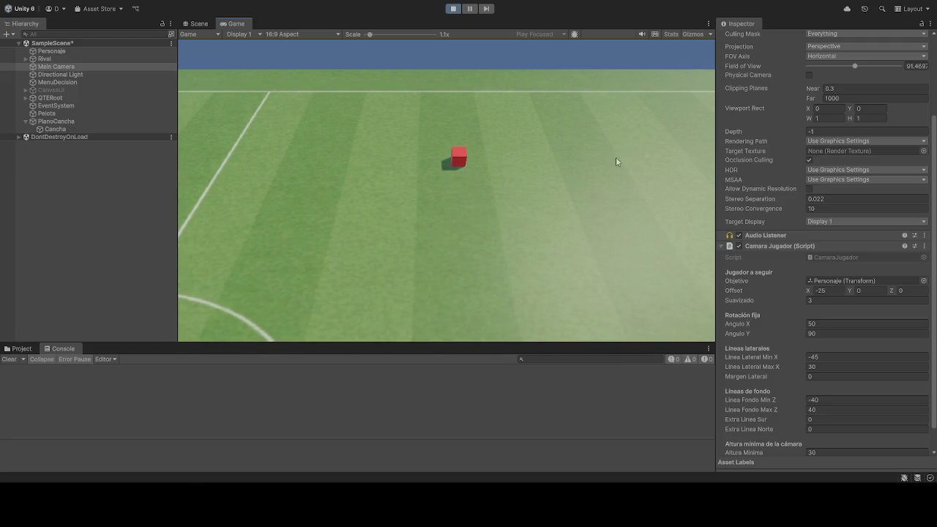
pyautogui.press('a')
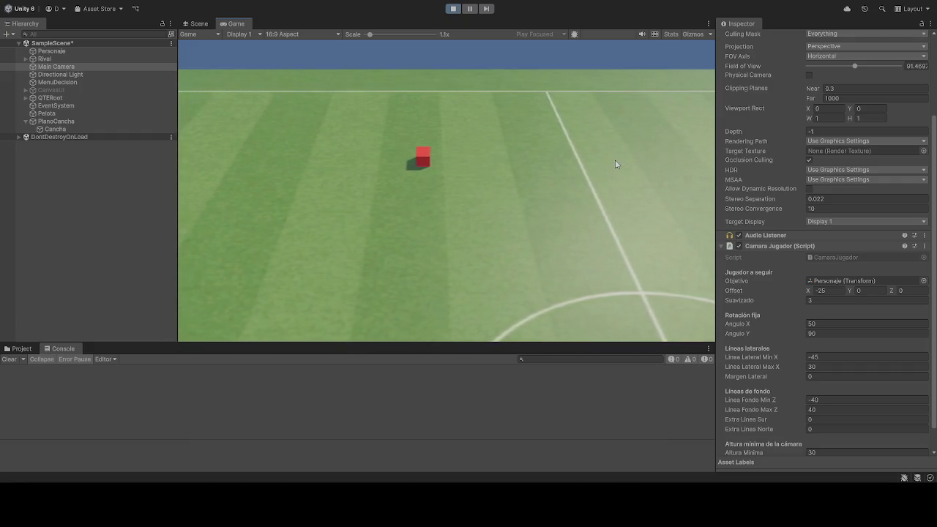
pyautogui.press('a')
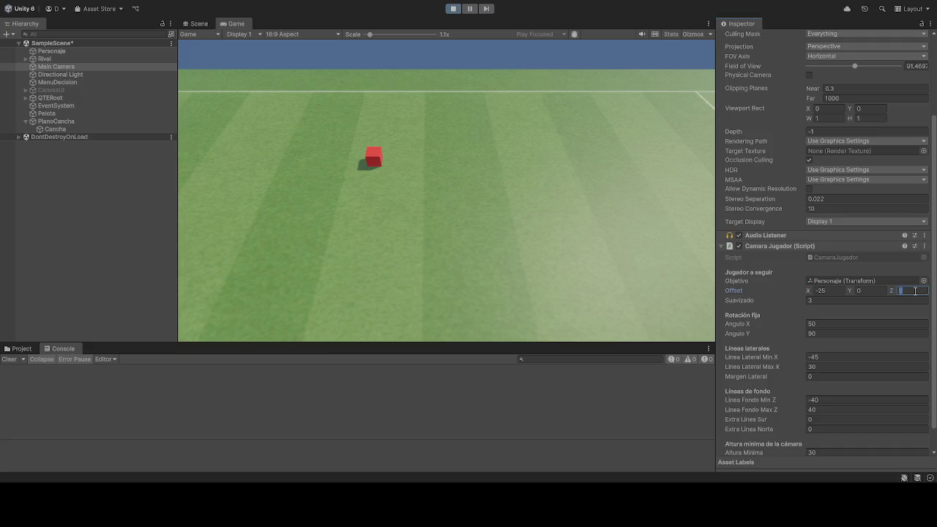
pyautogui.write('410')
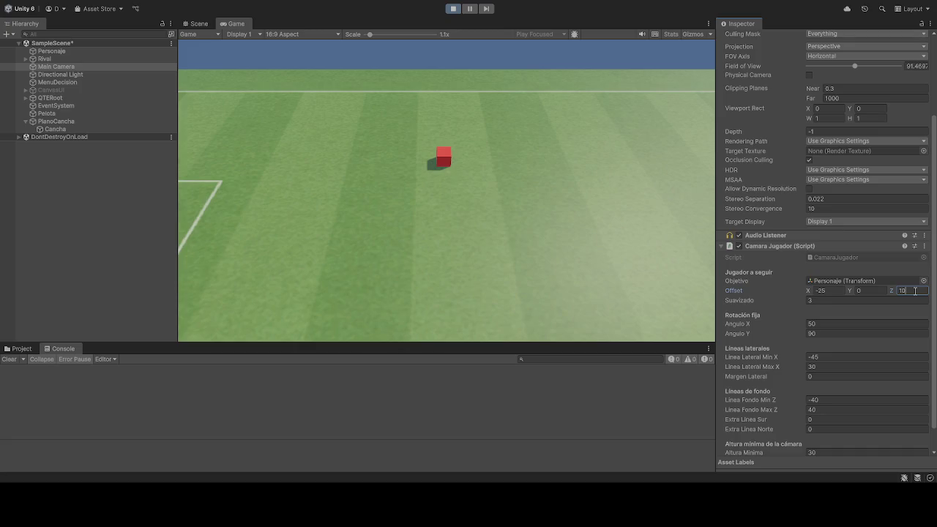
pyautogui.click(610, 203)
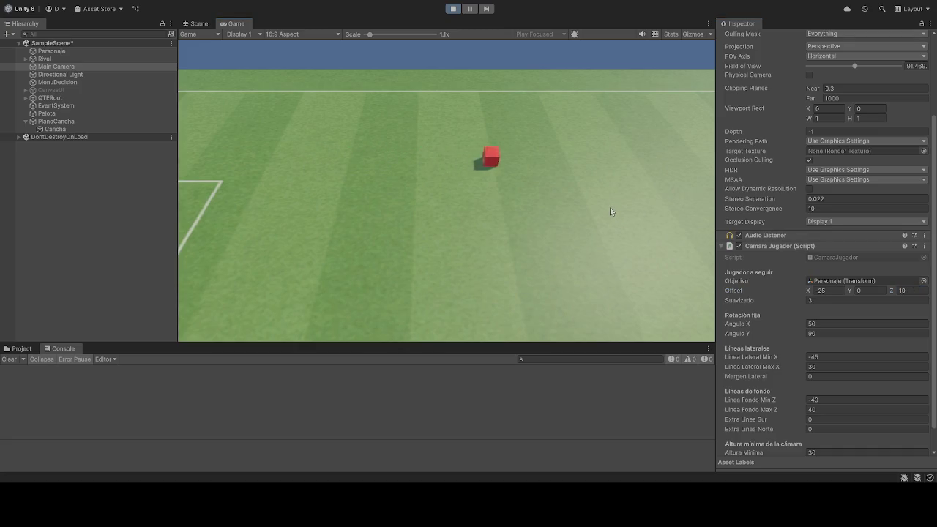
pyautogui.click(912, 290)
pyautogui.write('20')
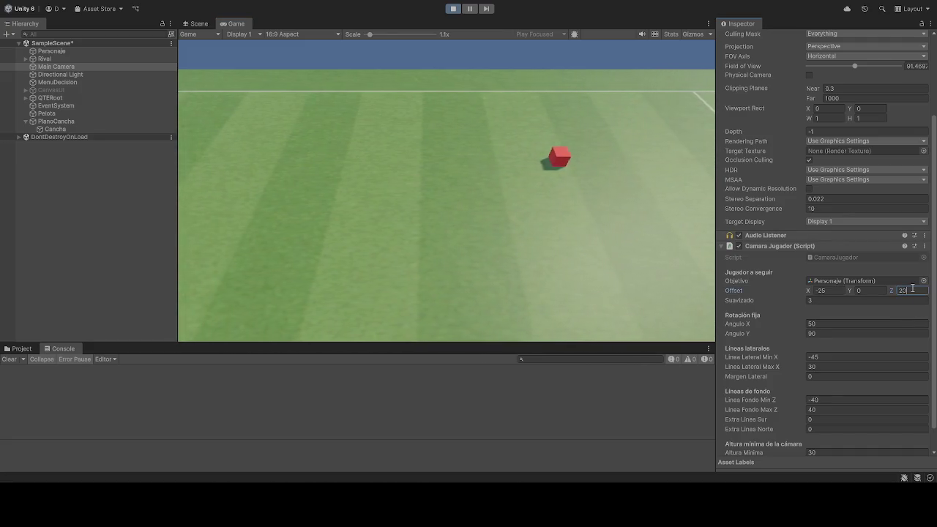
pyautogui.press('Return')
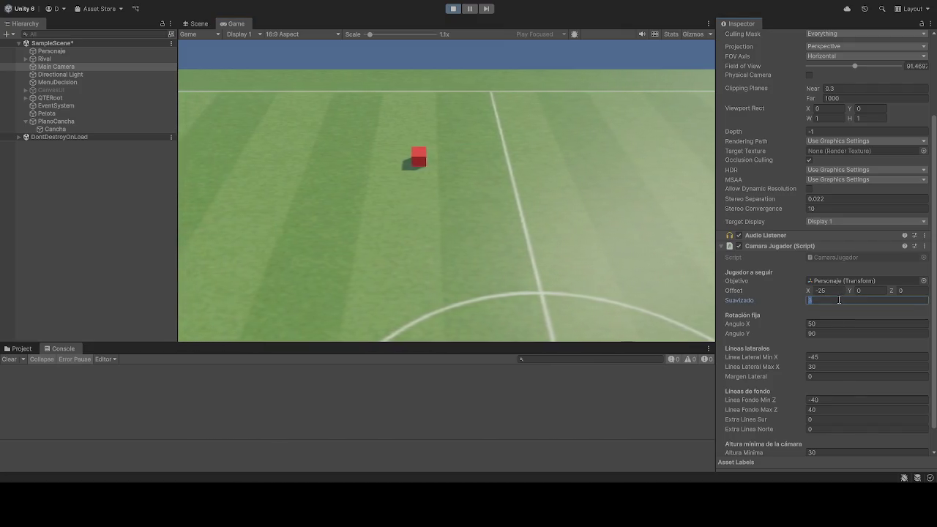
# Set Suavizado smoothing to 0, then to 1
pyautogui.click(839, 300)
pyautogui.write('0')
pyautogui.click(454, 208)
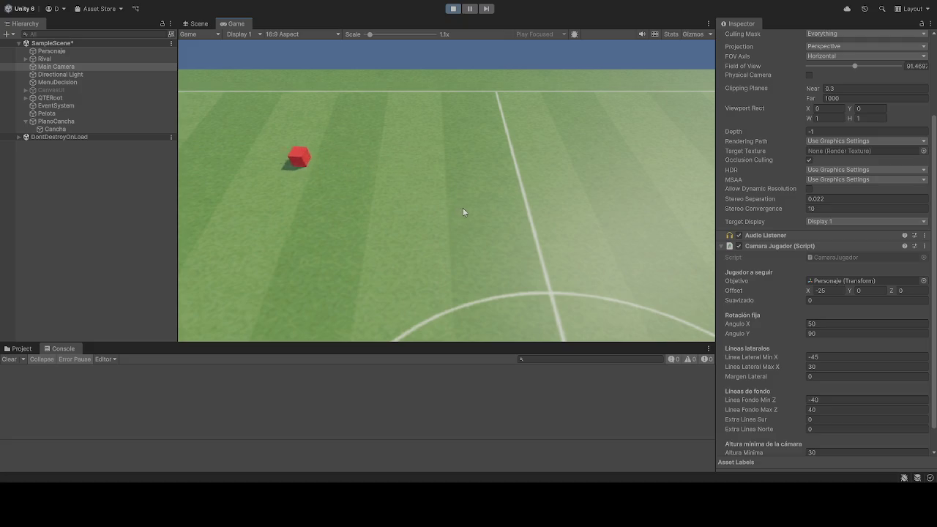
pyautogui.click(849, 300)
pyautogui.write('1')
pyautogui.click(493, 224)
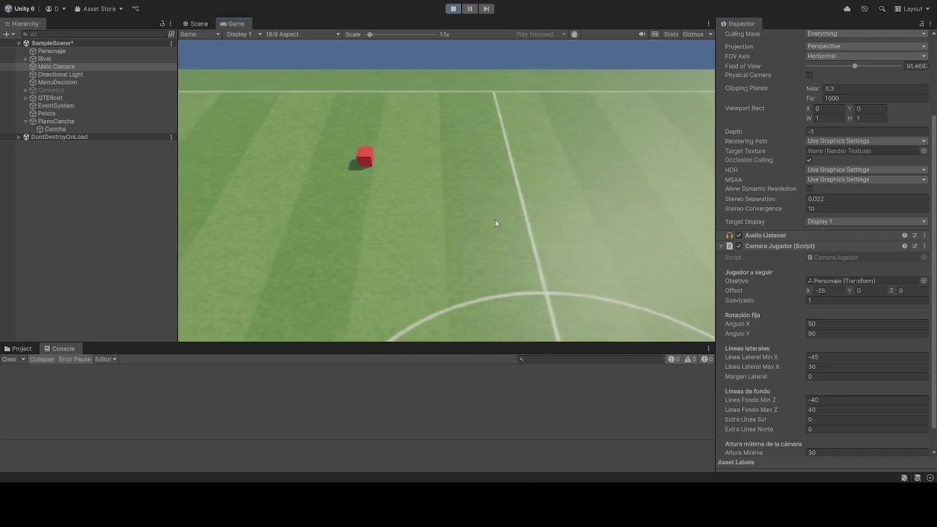
# Try Suavizado values 1000, 500, 100 and 80, settling at 10
pyautogui.click(829, 301)
pyautogui.write('000')
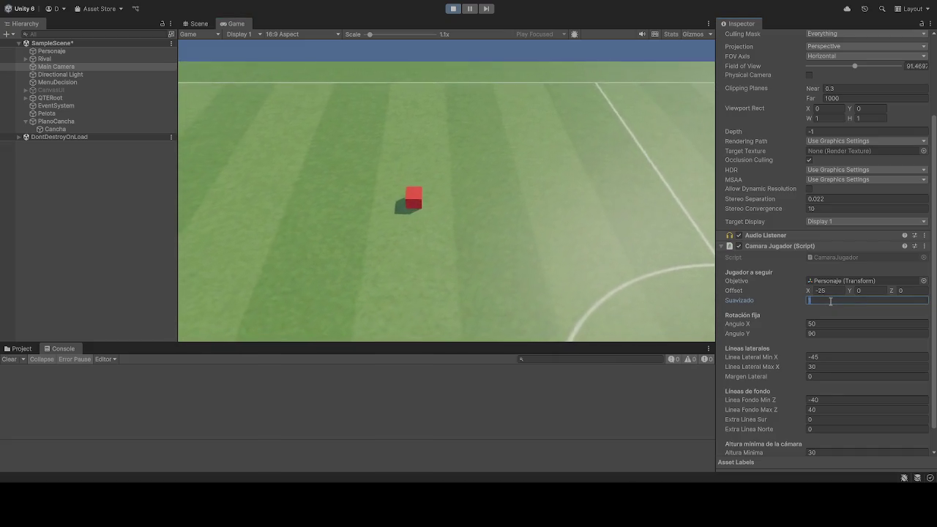
pyautogui.click(523, 207)
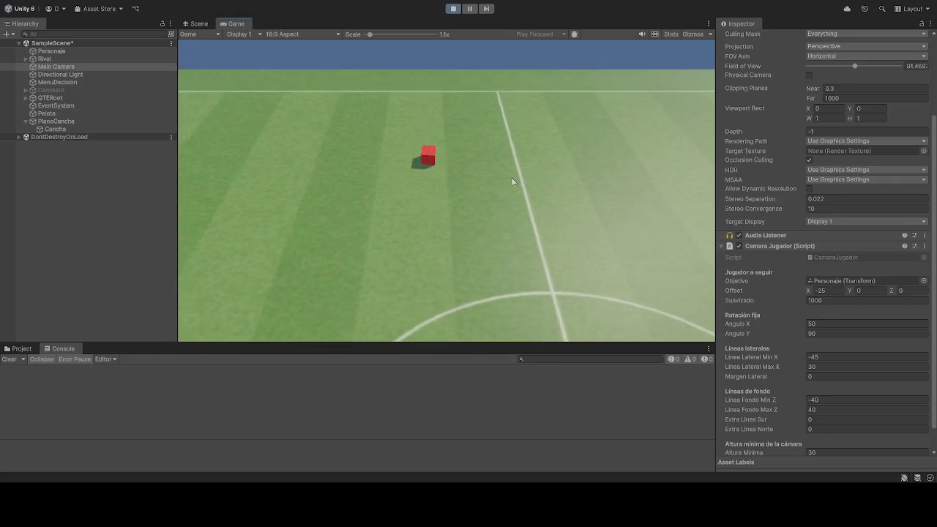
pyautogui.click(836, 301)
pyautogui.write('500')
pyautogui.click(535, 171)
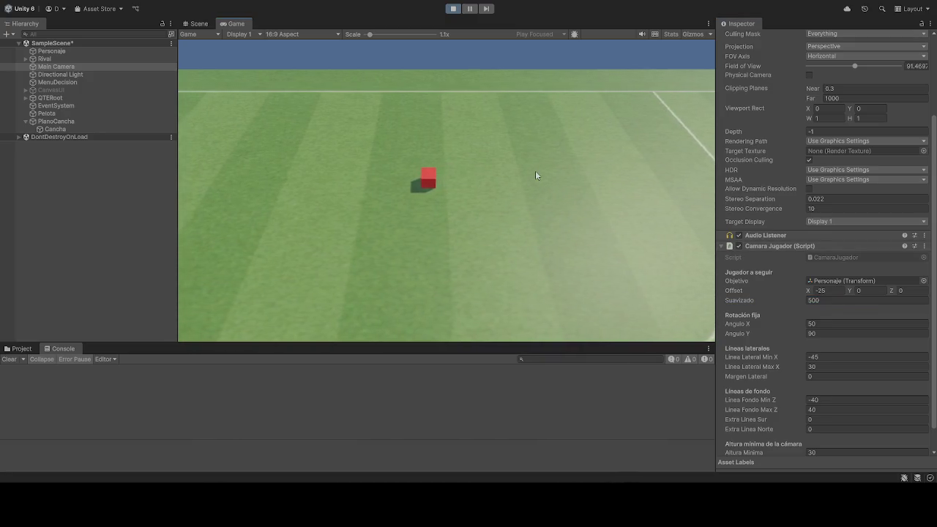
pyautogui.click(843, 300)
pyautogui.write('100')
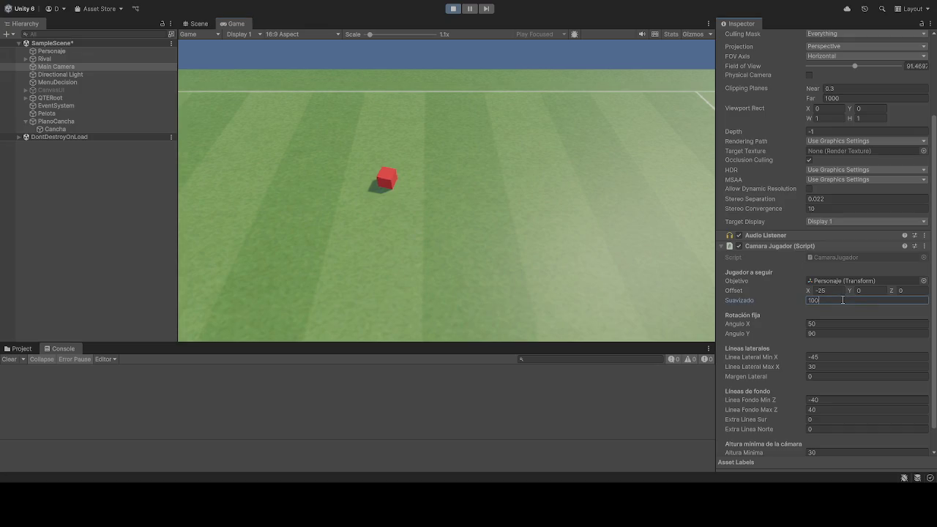
pyautogui.click(619, 269)
pyautogui.write('80')
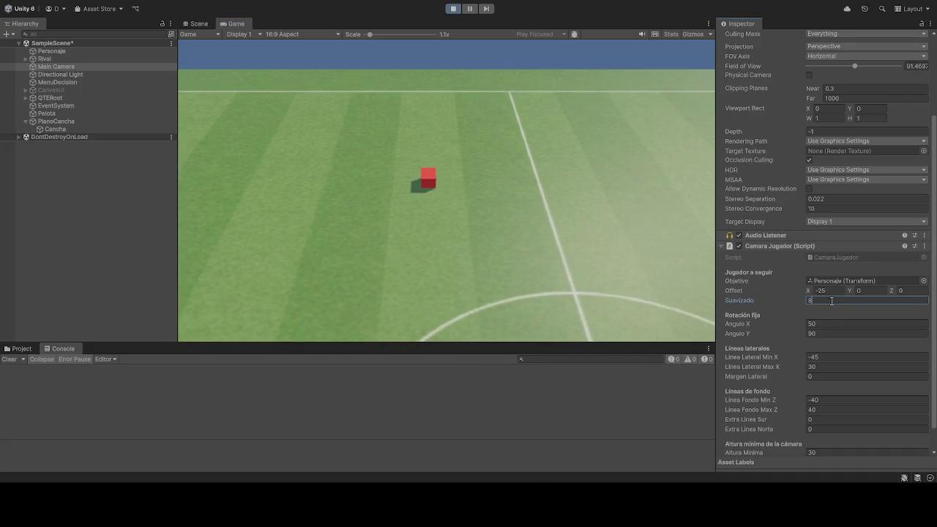
pyautogui.click(503, 160)
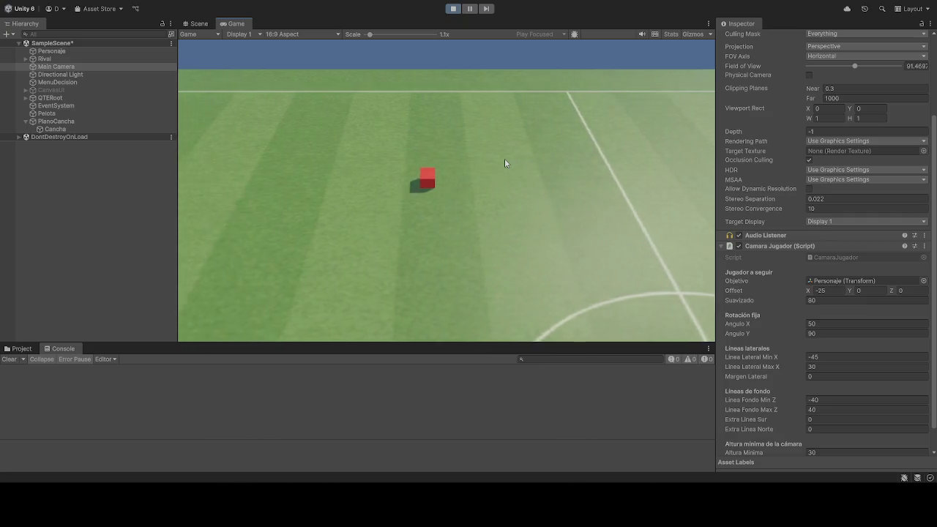
pyautogui.click(827, 300)
pyautogui.write('10')
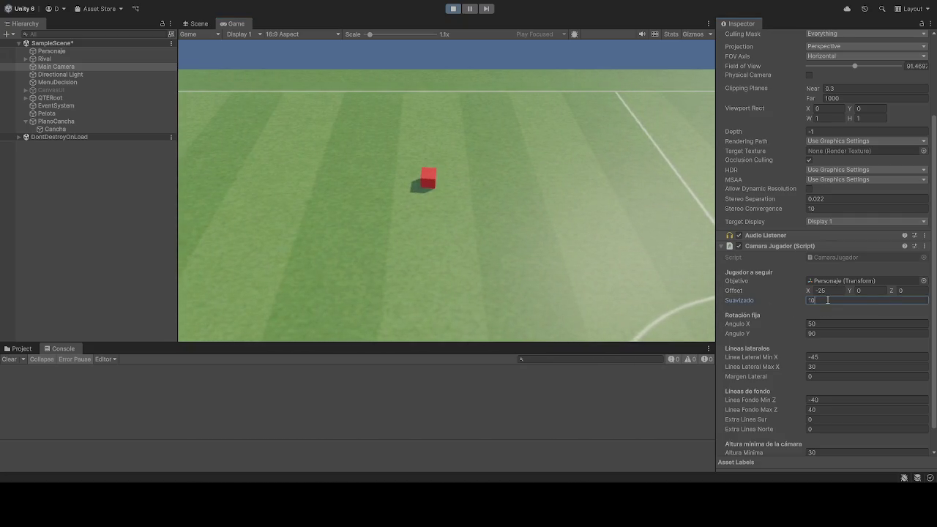
pyautogui.click(501, 211)
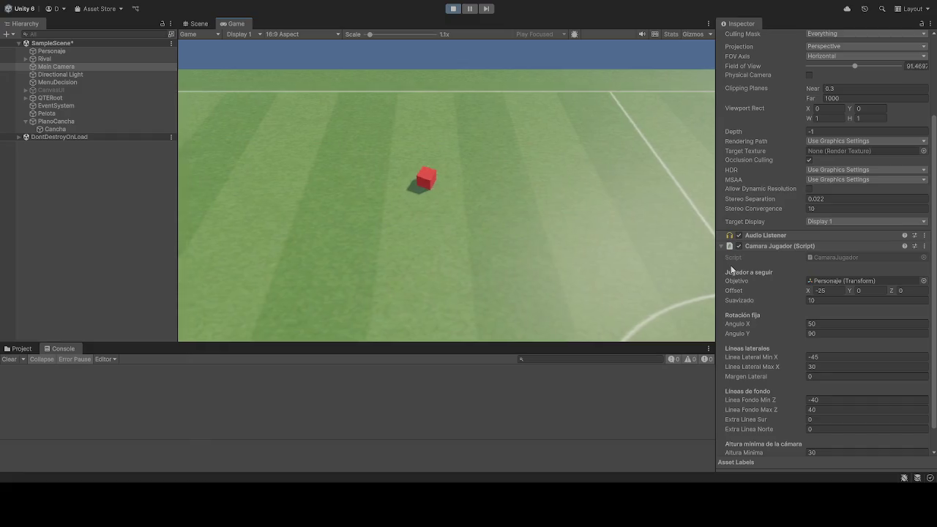
pyautogui.click(903, 294)
# Commit camera Offset Z at 3 after trying 10 and 5, then stop the game
pyautogui.write('10')
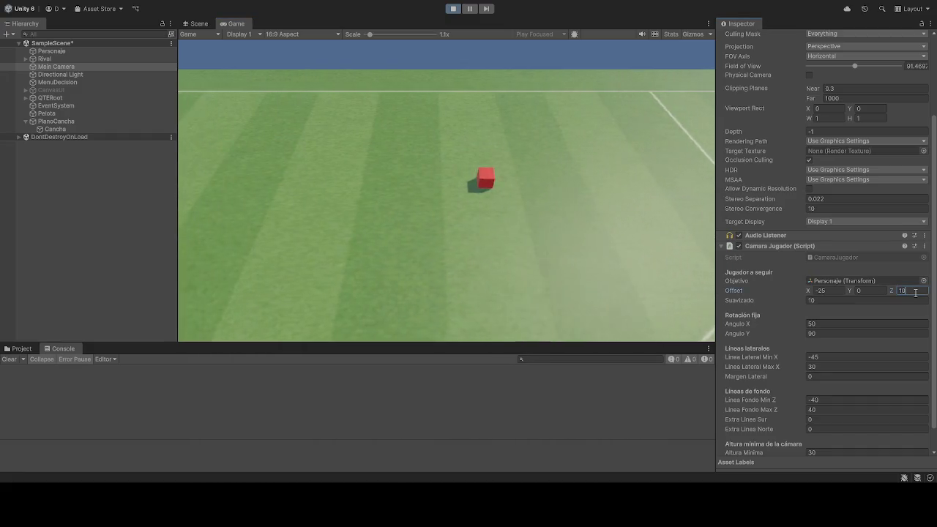
pyautogui.press('BackSpace')
pyautogui.press('BackSpace')
pyautogui.write('5')
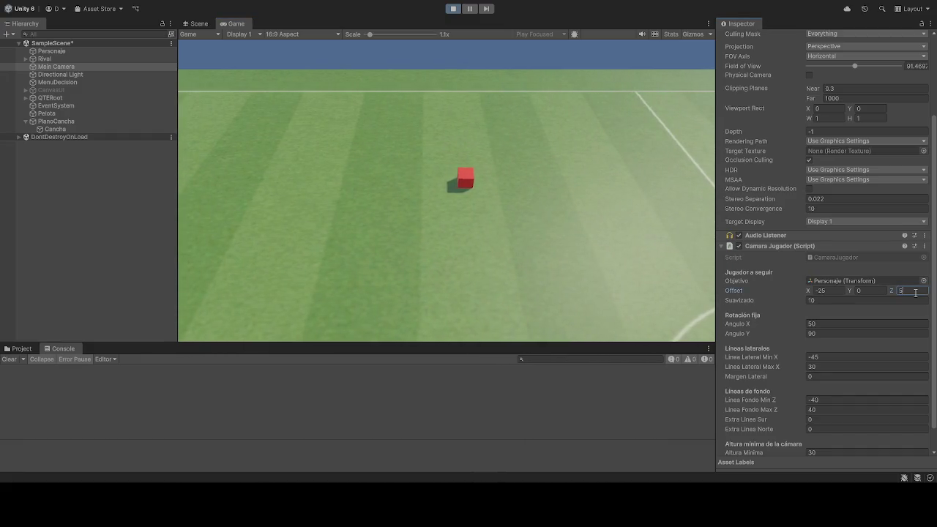
pyautogui.press('BackSpace')
pyautogui.write('3')
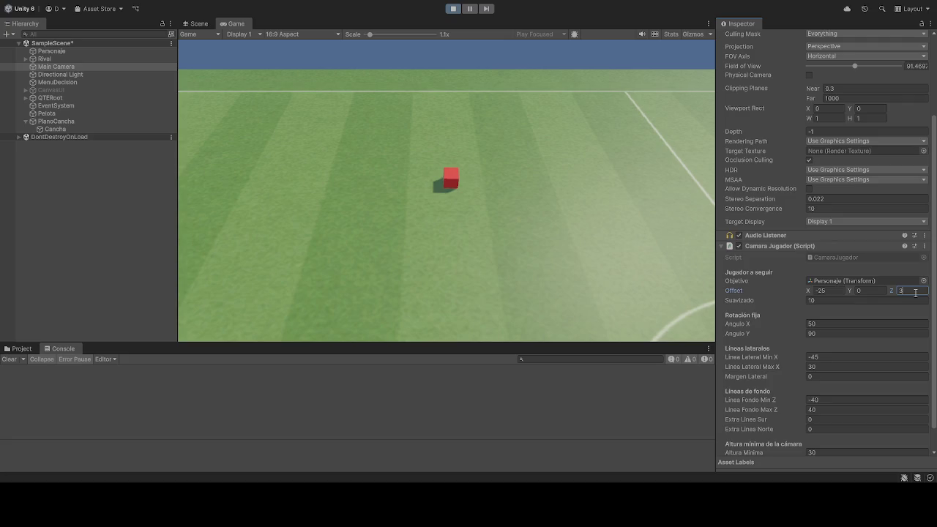
pyautogui.click(435, 160)
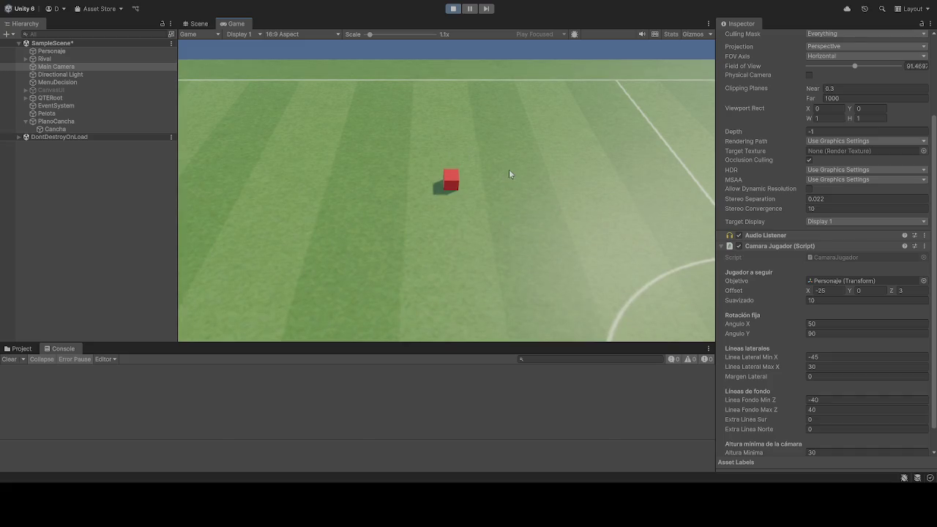
pyautogui.click(453, 9)
# Confirm the Linea Lateral Min X limit of -45 and run the game again
pyautogui.click(832, 357)
pyautogui.click(472, 53)
pyautogui.click(454, 9)
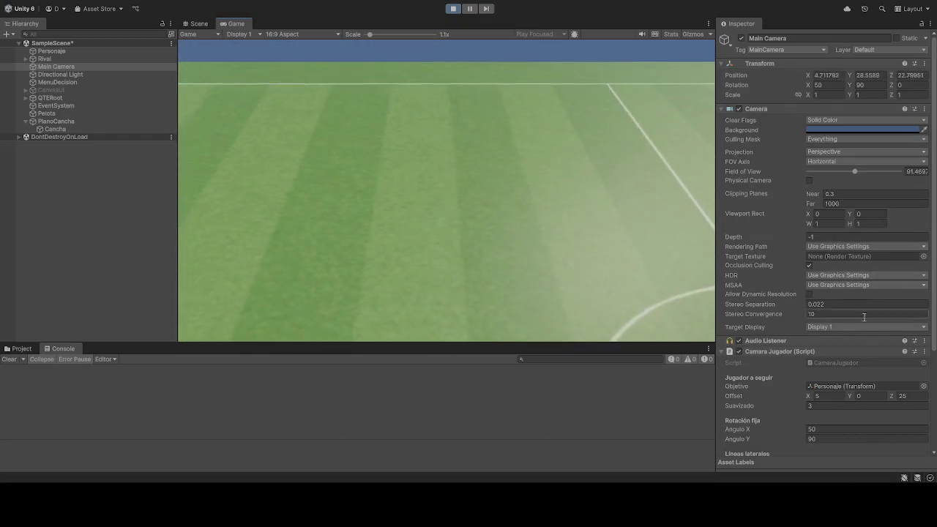
# During play, set the camera follow Offset to X -25, Y 0, Z 0
pyautogui.scroll(-3, 864, 352)
pyautogui.click(872, 342)
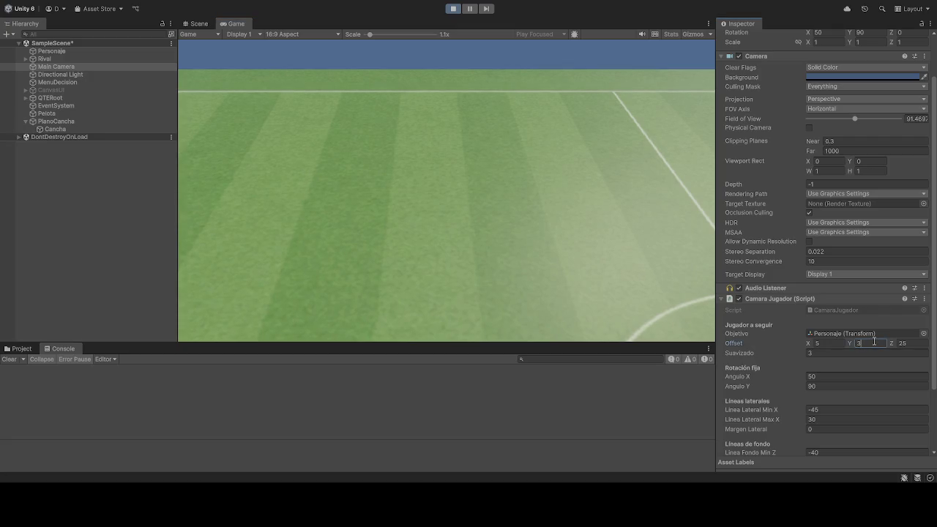
pyautogui.press('BackSpace')
pyautogui.click(833, 344)
pyautogui.write('35')
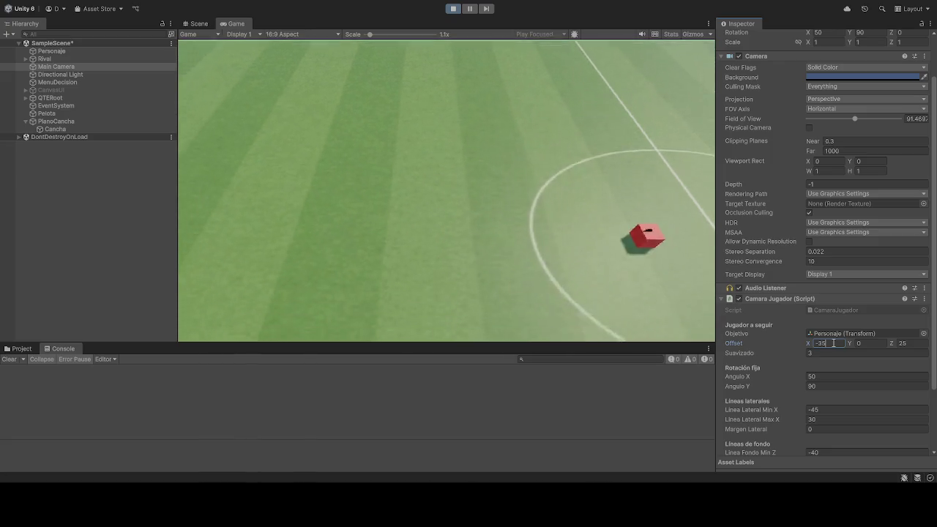
pyautogui.click(918, 342)
pyautogui.write('0')
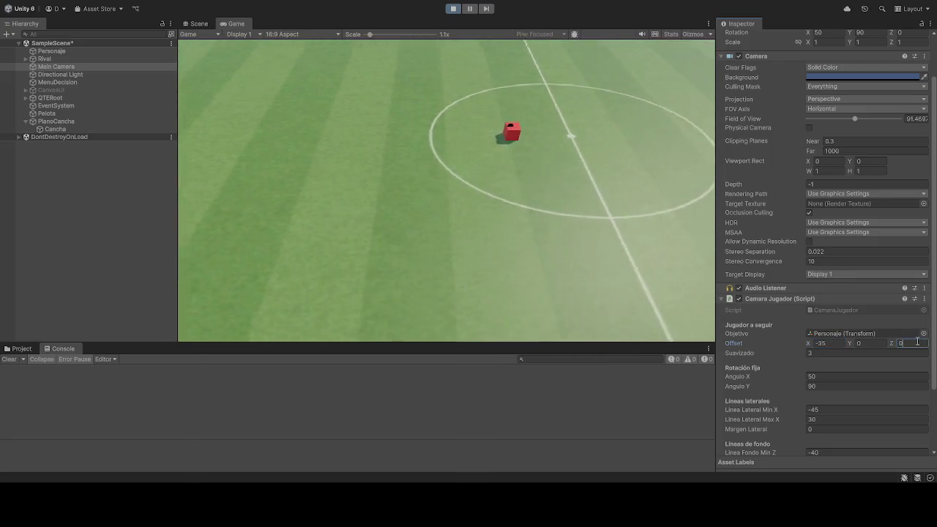
pyautogui.click(830, 343)
pyautogui.write('-25')
pyautogui.press('Return')
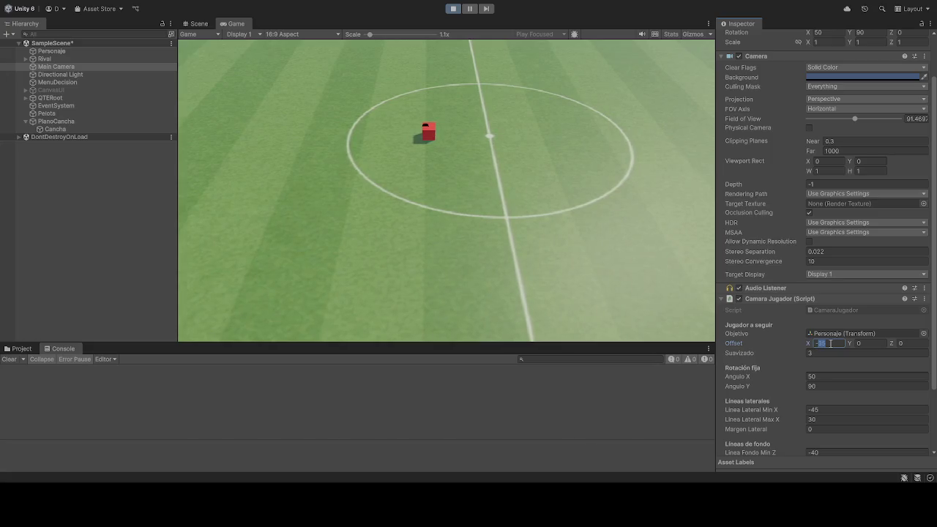
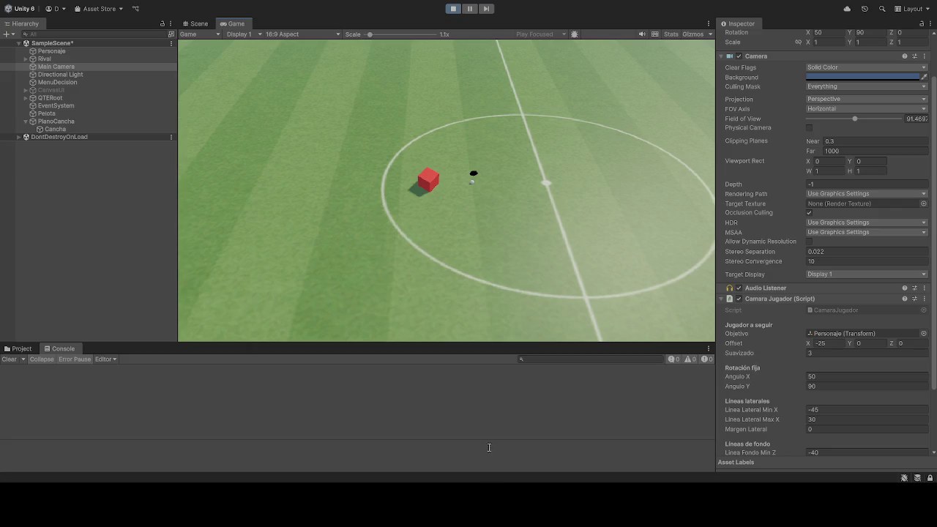
# Restart Play mode and begin entering the Camara Jugador Offset values
pyautogui.click(453, 9)
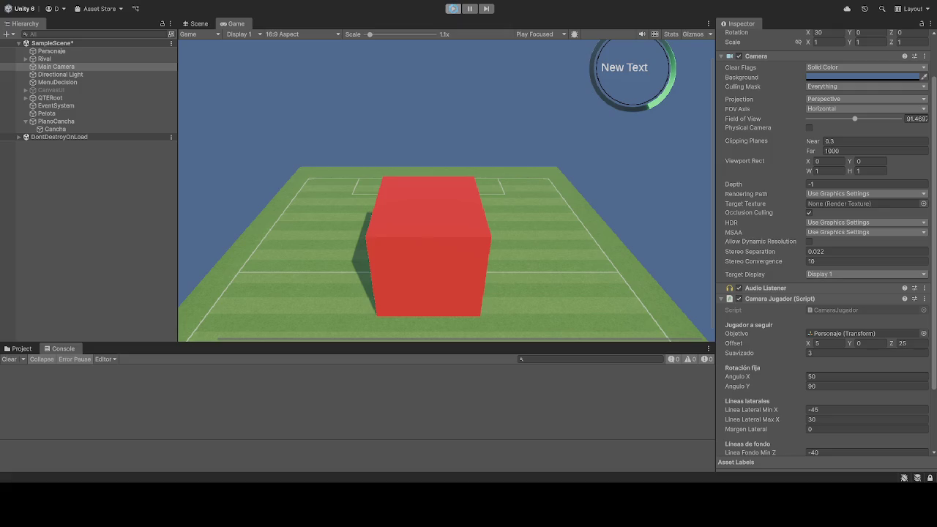
pyautogui.click(454, 8)
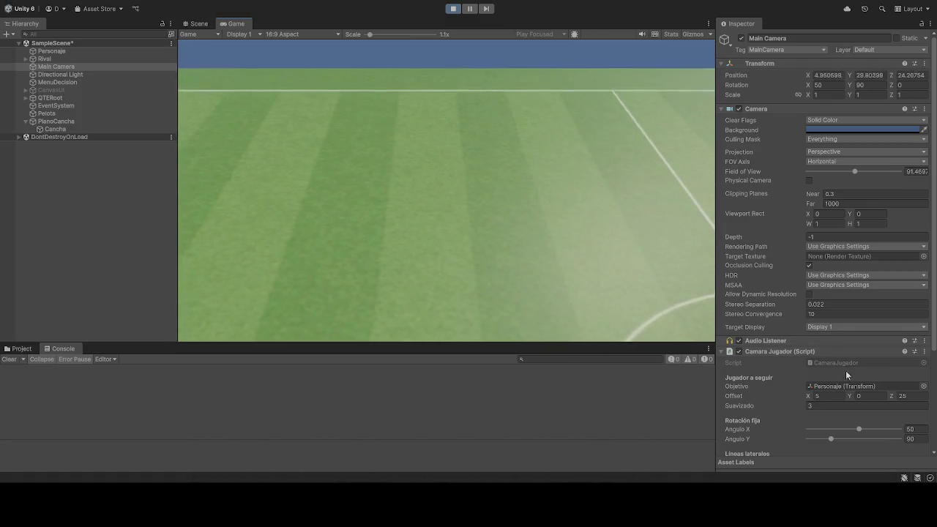
pyautogui.scroll(-2, 845, 371)
pyautogui.write('0')
pyautogui.click(848, 342)
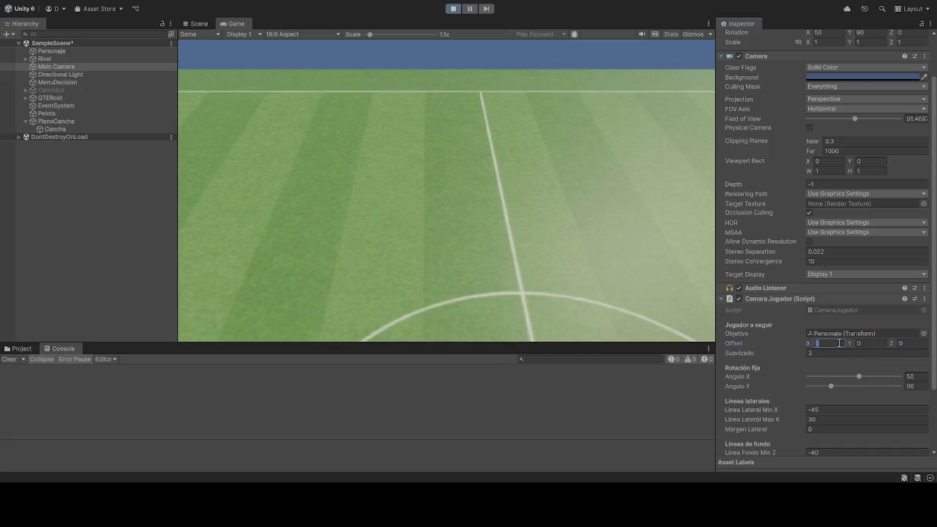
pyautogui.write('-35')
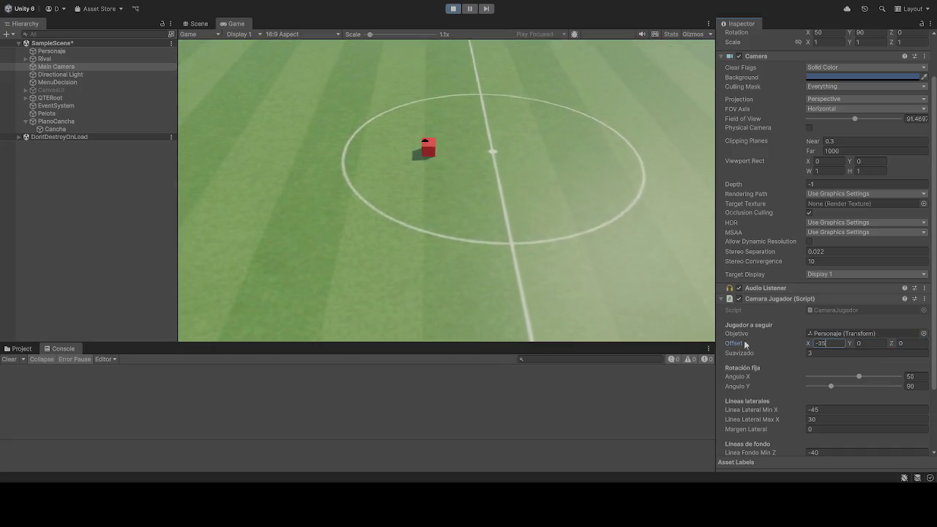
# Correct Offset X to -25 and set Linea Fondo Max Z to 90
pyautogui.press('BackSpace')
pyautogui.press('BackSpace')
pyautogui.write('25')
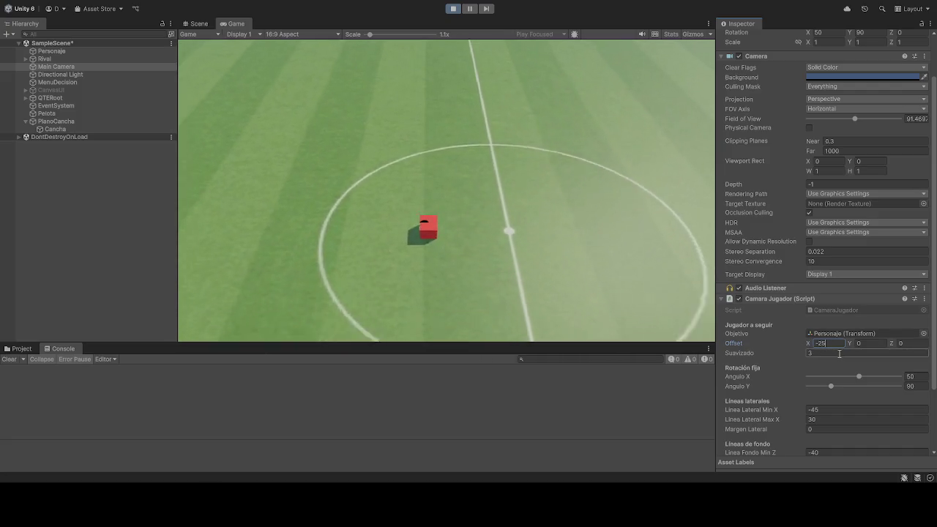
pyautogui.click(522, 210)
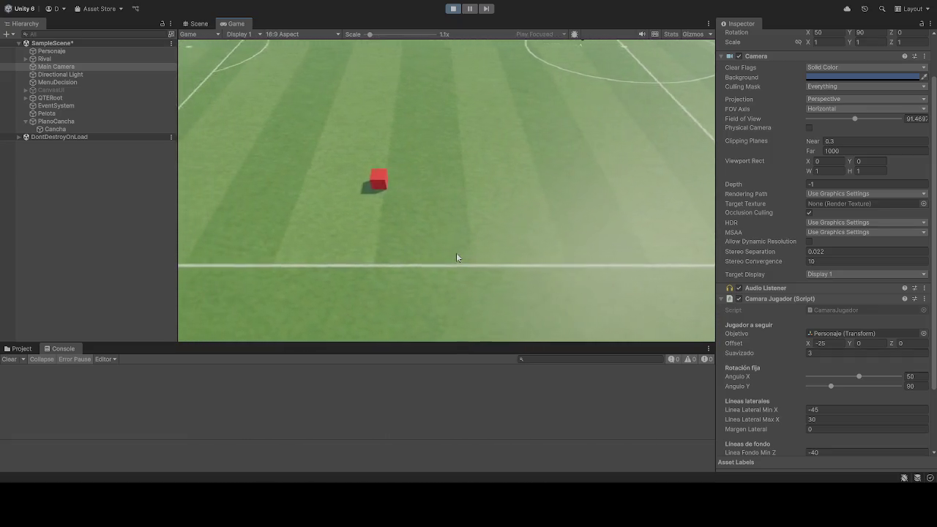
pyautogui.scroll(-3, 836, 423)
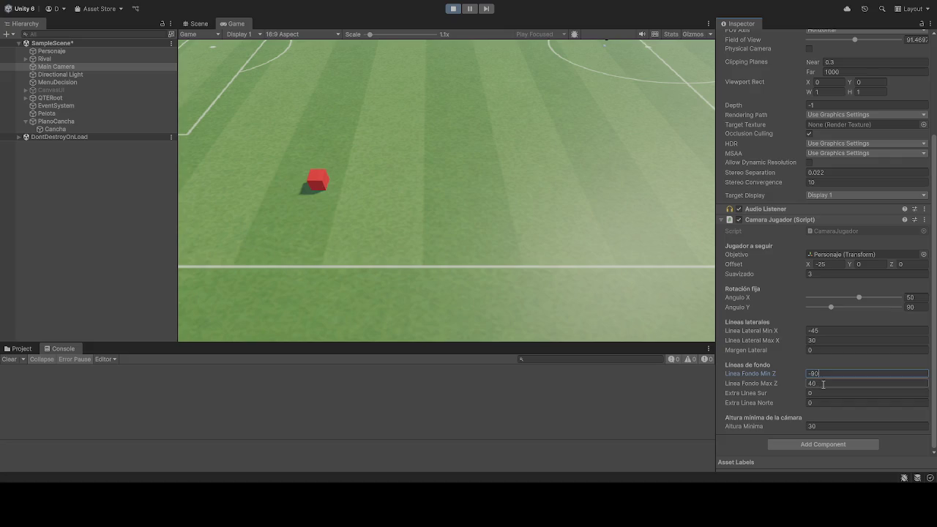
pyautogui.write('90')
pyautogui.click(419, 145)
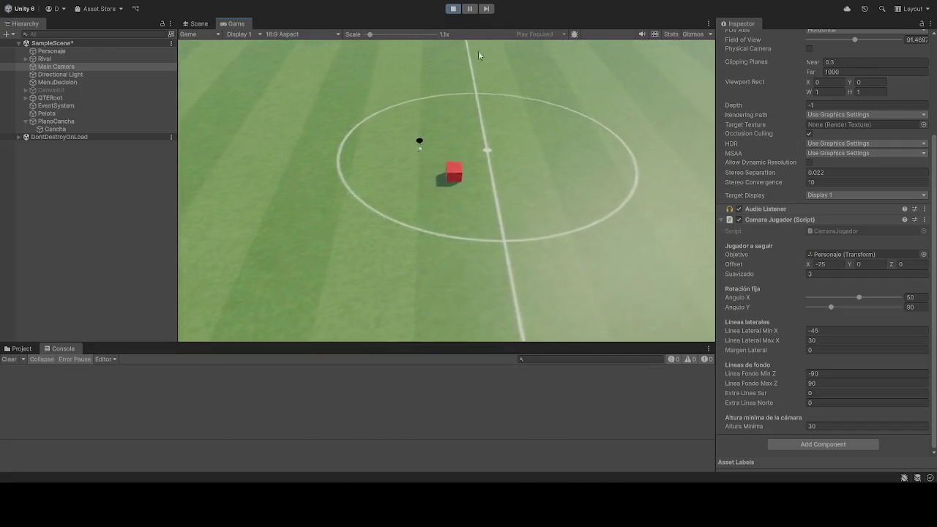
# Restart Play and re-enter the follow Offset X as -25
pyautogui.click(451, 10)
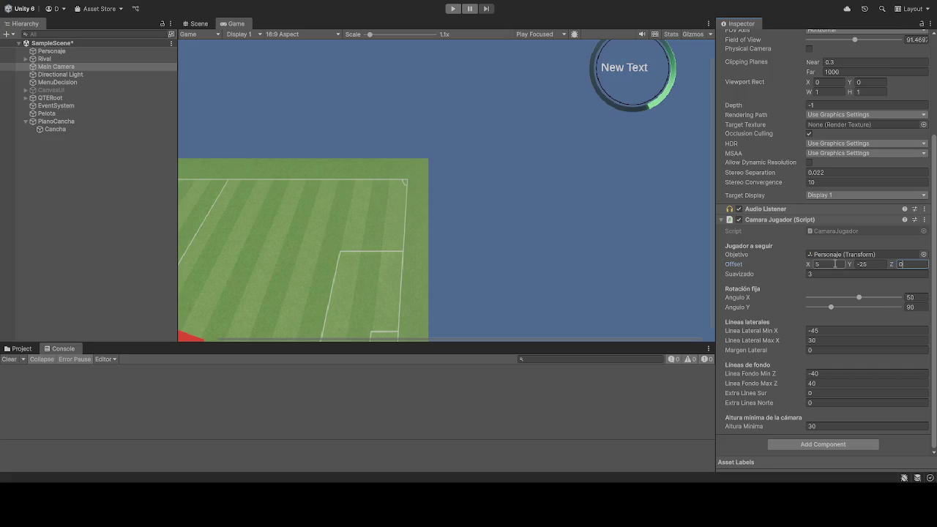
pyautogui.click(453, 9)
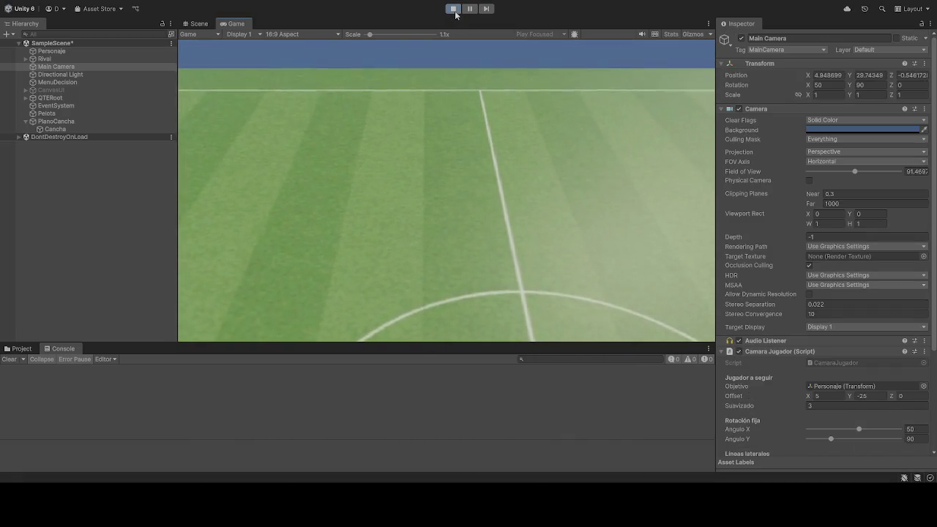
pyautogui.scroll(-3, 835, 364)
pyautogui.write('0')
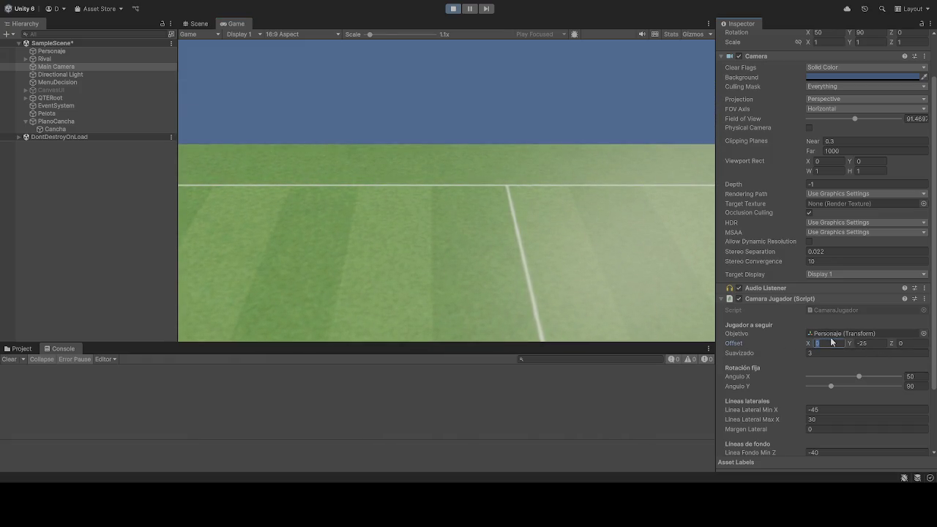
pyautogui.press('BackSpace')
pyautogui.write('2')
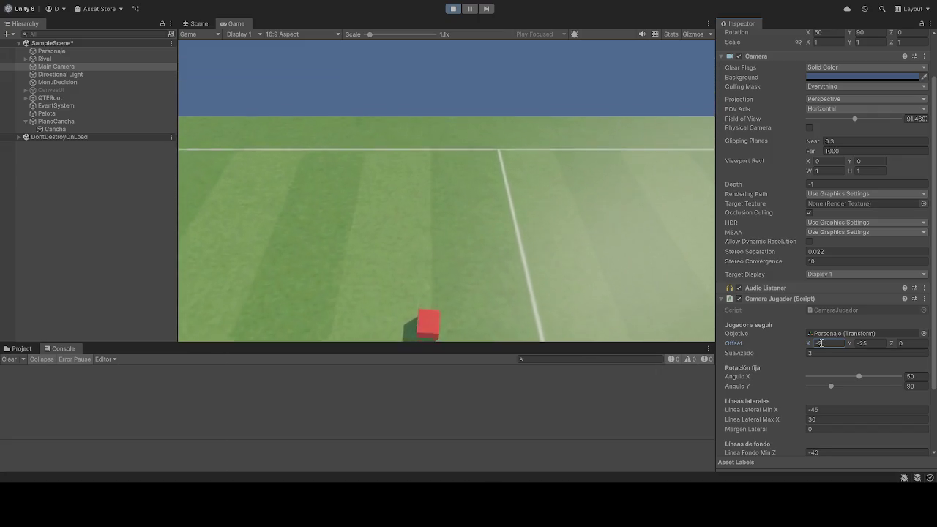
pyautogui.write('5')
# Set Offset Y to 0, then stop and restart Play to test the offset
pyautogui.click(871, 343)
pyautogui.write('0')
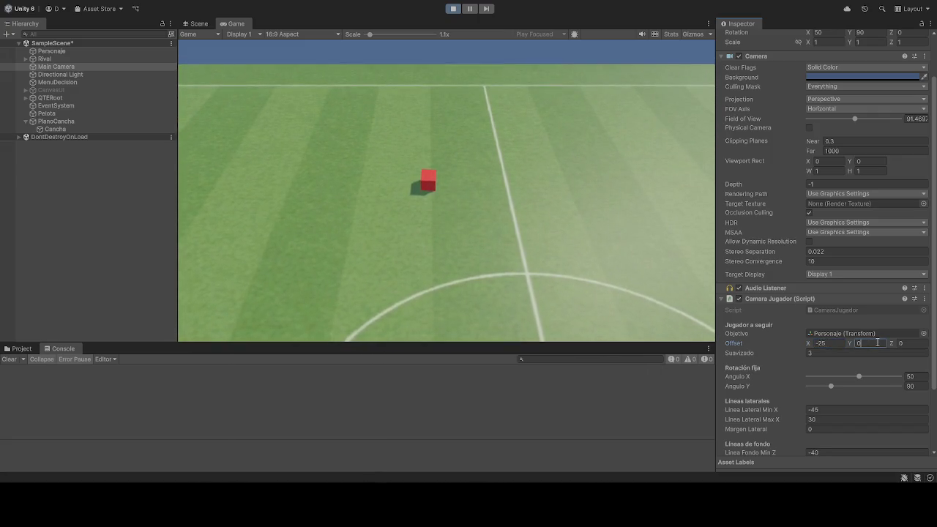
pyautogui.click(453, 8)
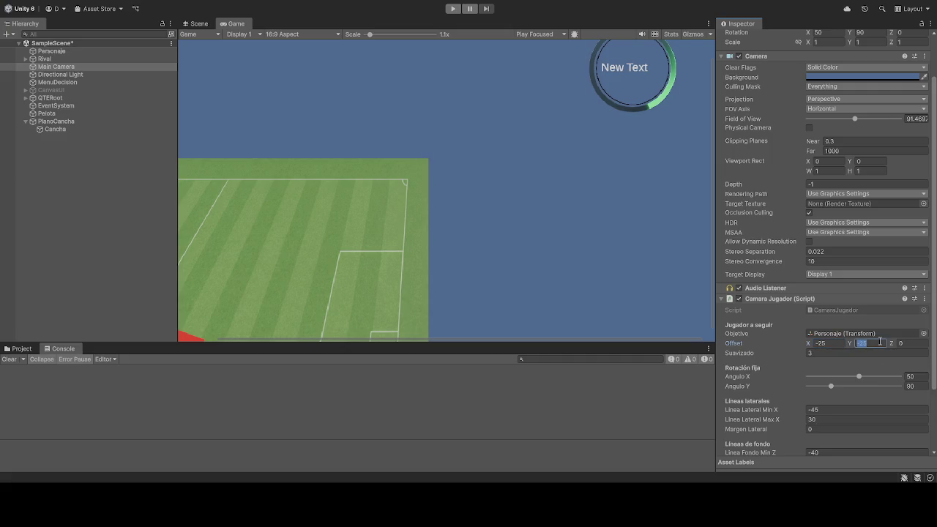
pyautogui.click(454, 9)
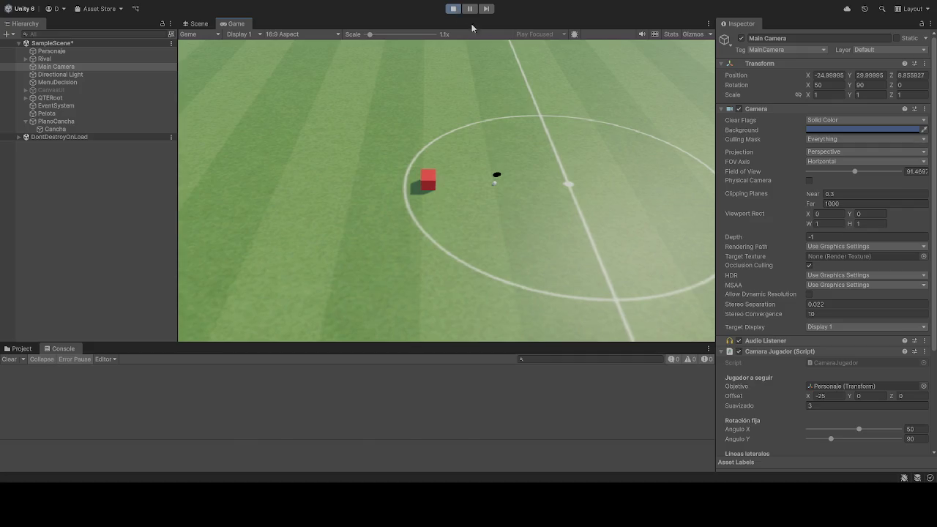
# Try Offset Z at -55, then settle on 3 while the game runs
pyautogui.scroll(-5, 826, 308)
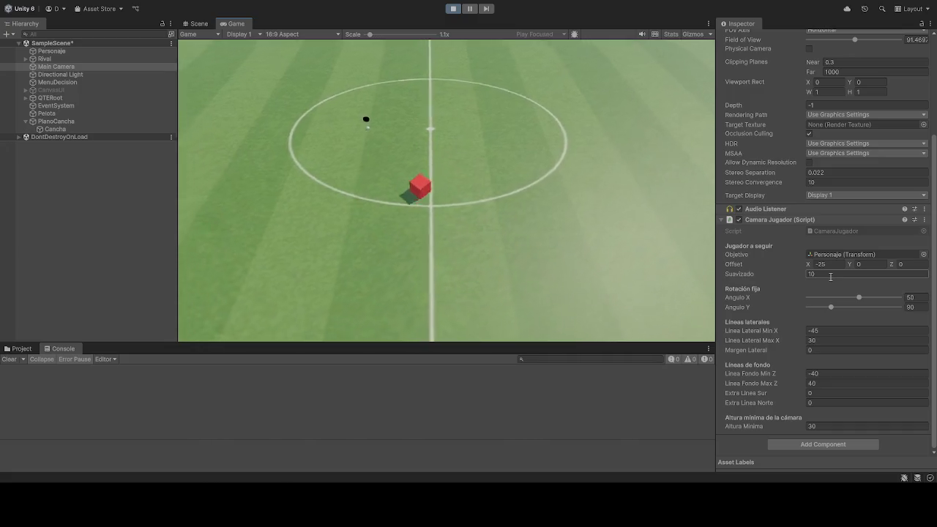
pyautogui.click(910, 264)
pyautogui.write('-5')
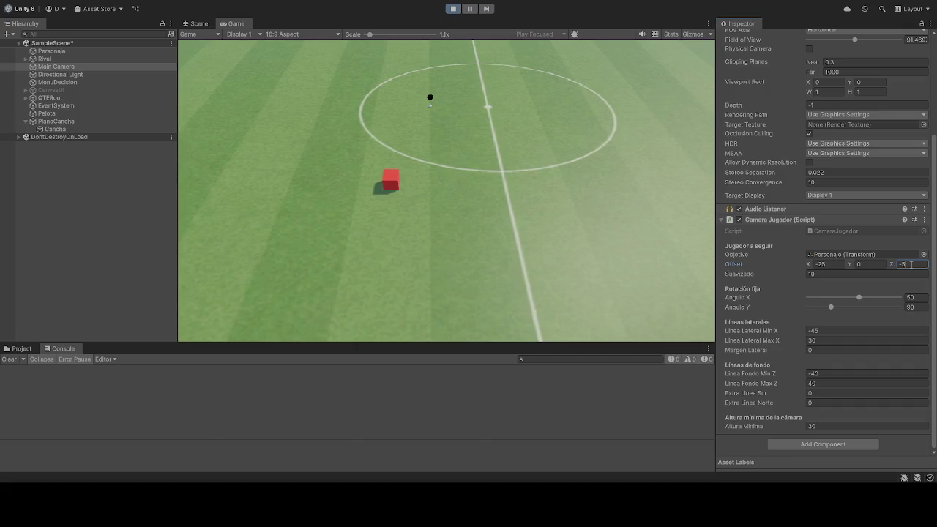
pyautogui.write('5')
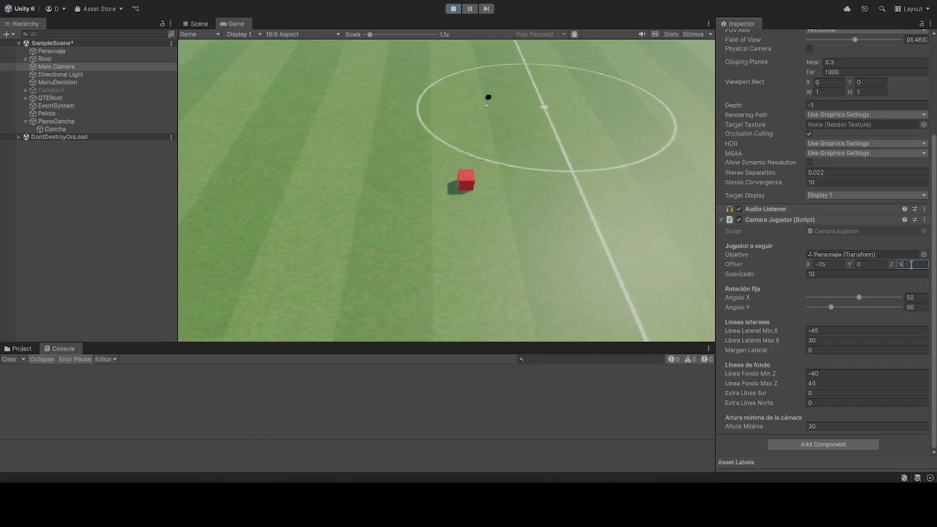
pyautogui.press('BackSpace')
pyautogui.write('3')
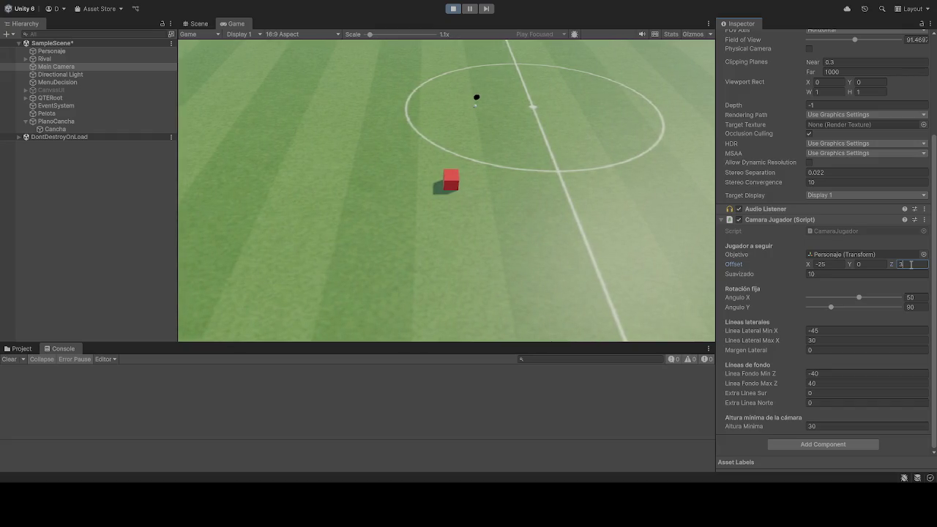
pyautogui.click(651, 154)
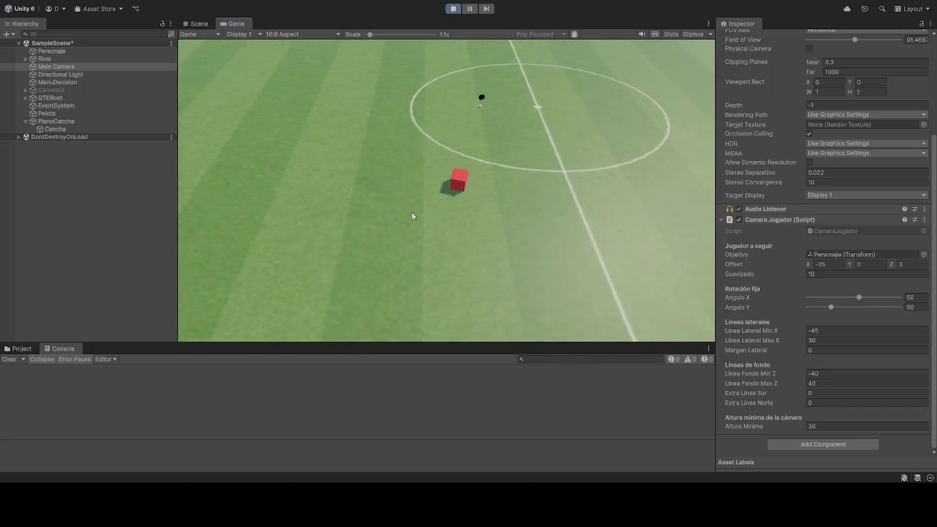
# Edit the smoothing value and back-line limit, then stop and restart Play
pyautogui.click(824, 274)
pyautogui.write('5')
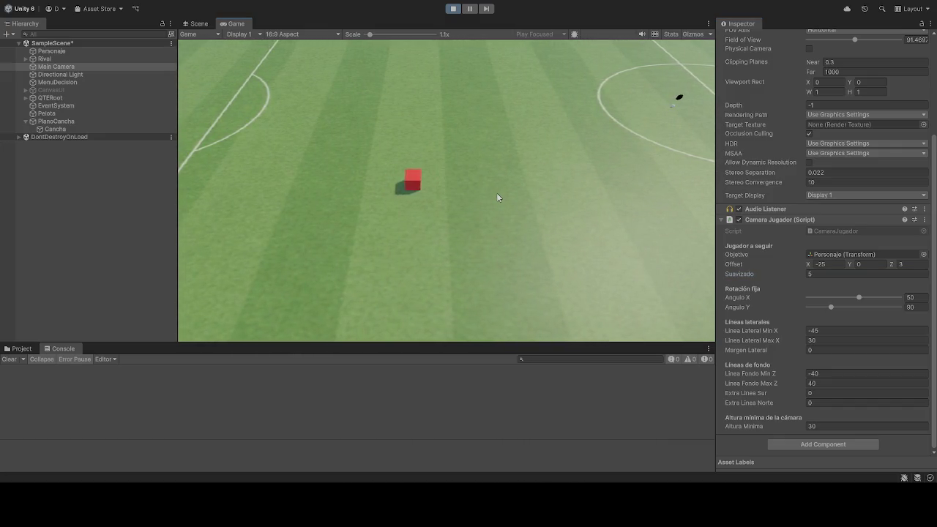
pyautogui.click(453, 8)
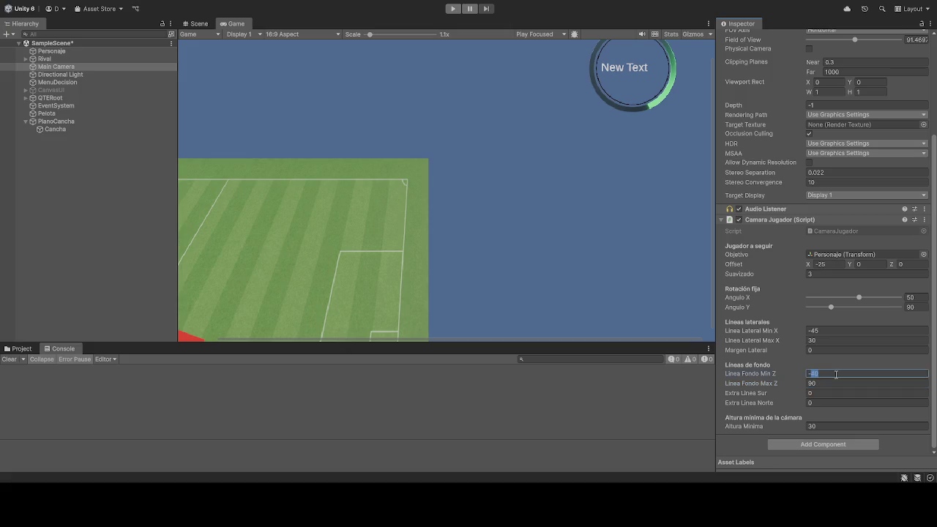
pyautogui.write('-90')
pyautogui.click(453, 8)
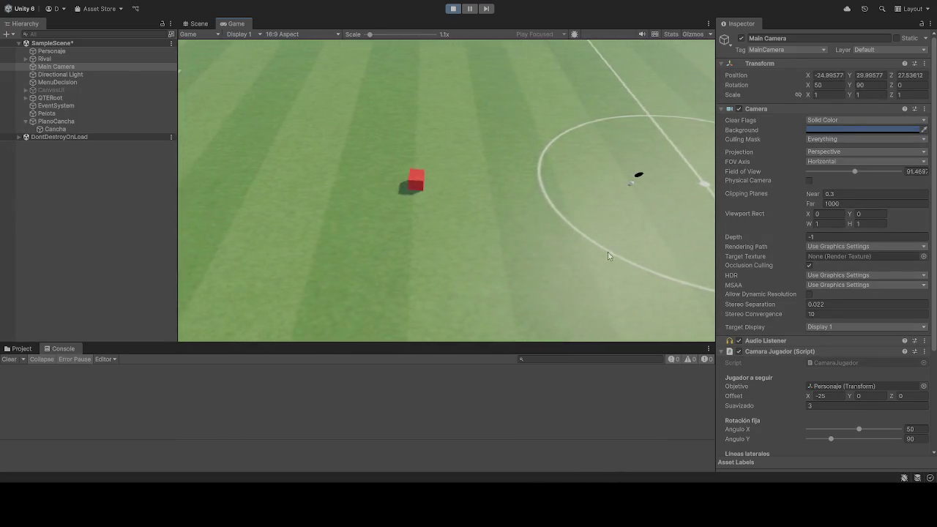
# Set the camera Offset Z to 3 during play
pyautogui.scroll(-4, 897, 353)
pyautogui.write('3')
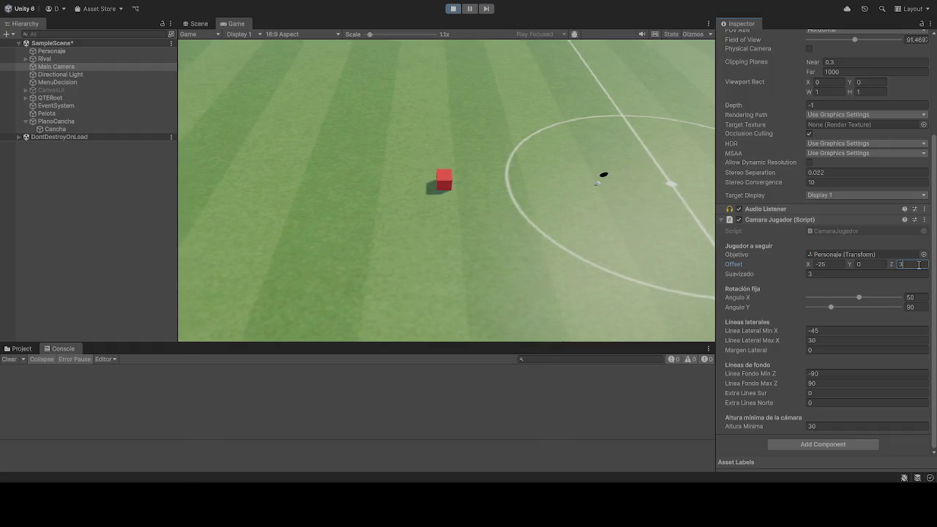
pyautogui.write('2')
pyautogui.press('BackSpace')
pyautogui.write('3')
pyautogui.press('Return')
pyautogui.scroll(1, 842, 293)
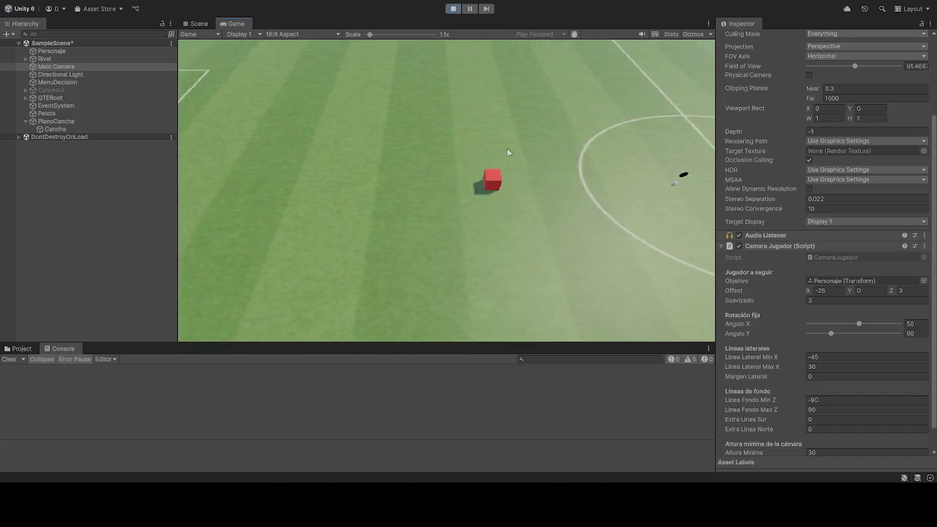
# Restart Play, move the red cube with A, and try several Suavizado values
pyautogui.click(453, 8)
pyautogui.scroll(-1, 829, 354)
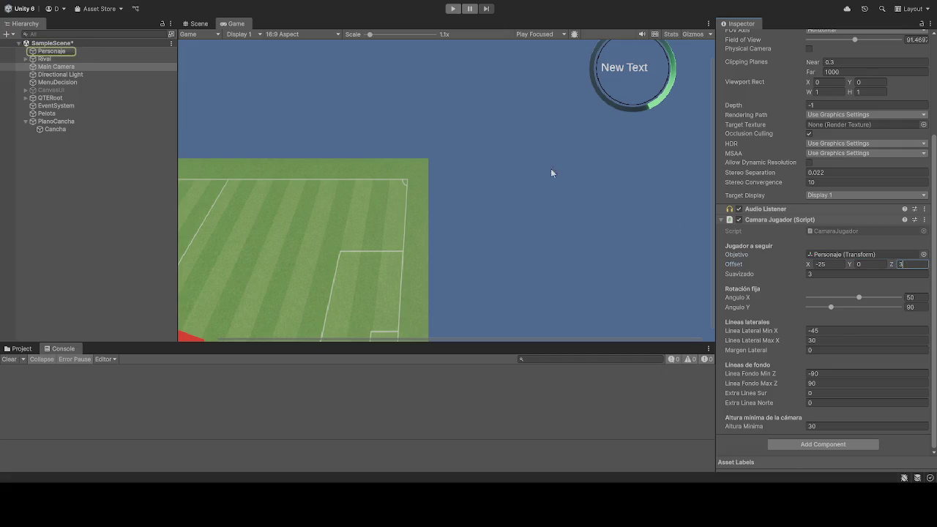
pyautogui.click(455, 9)
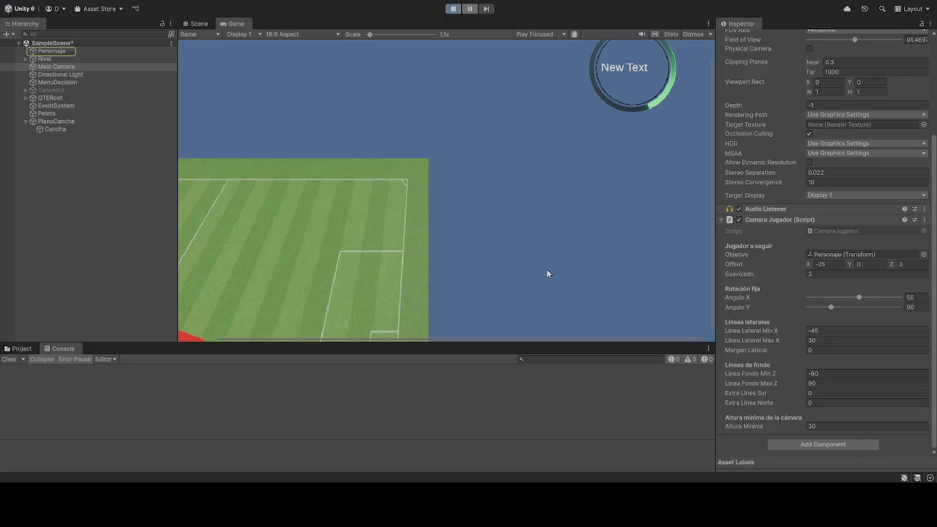
pyautogui.press('a')
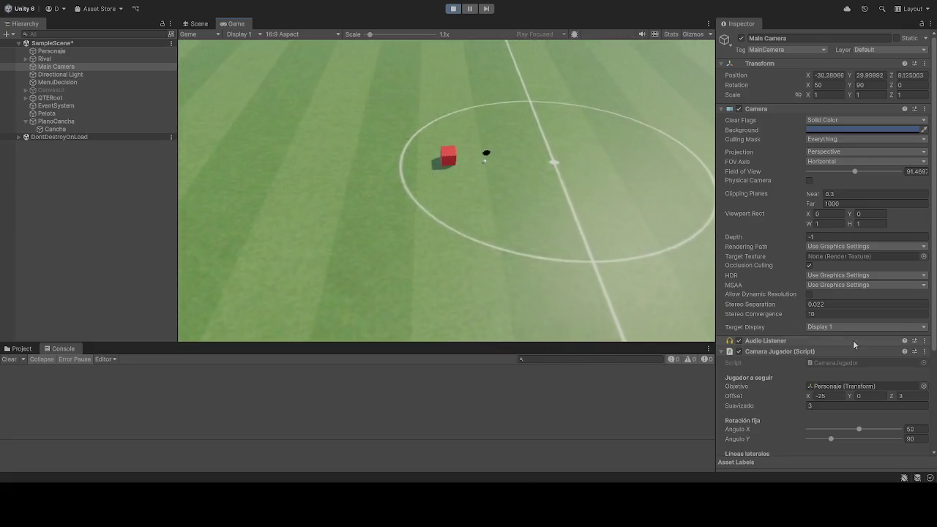
pyautogui.scroll(-4, 835, 329)
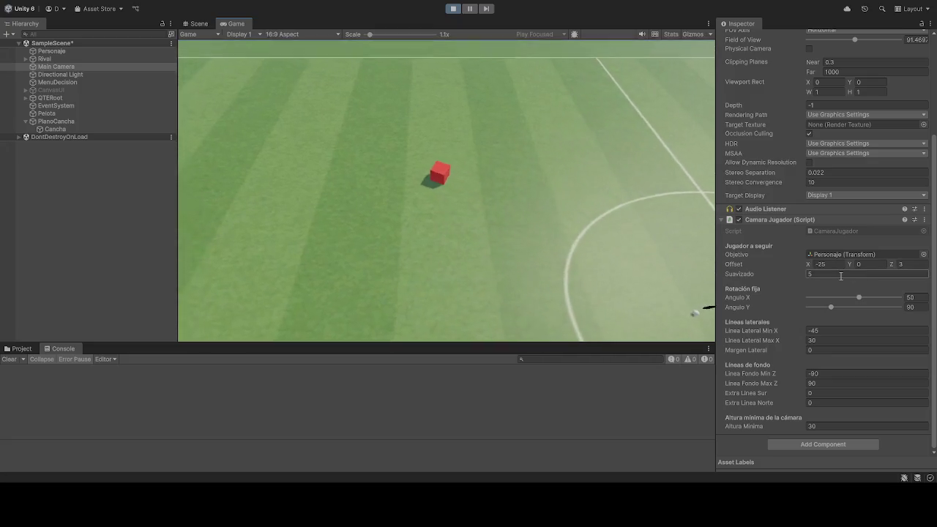
pyautogui.click(840, 274)
pyautogui.write('10')
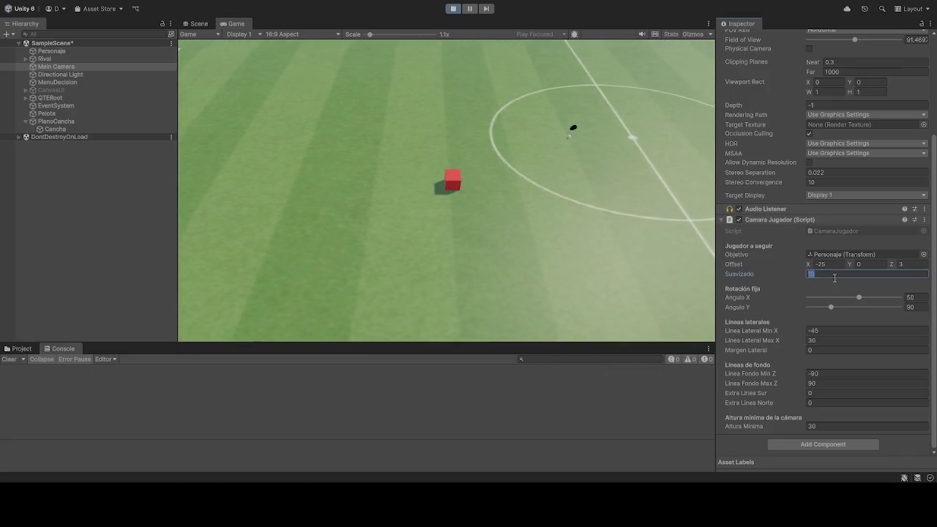
pyautogui.click(834, 276)
pyautogui.write('8')
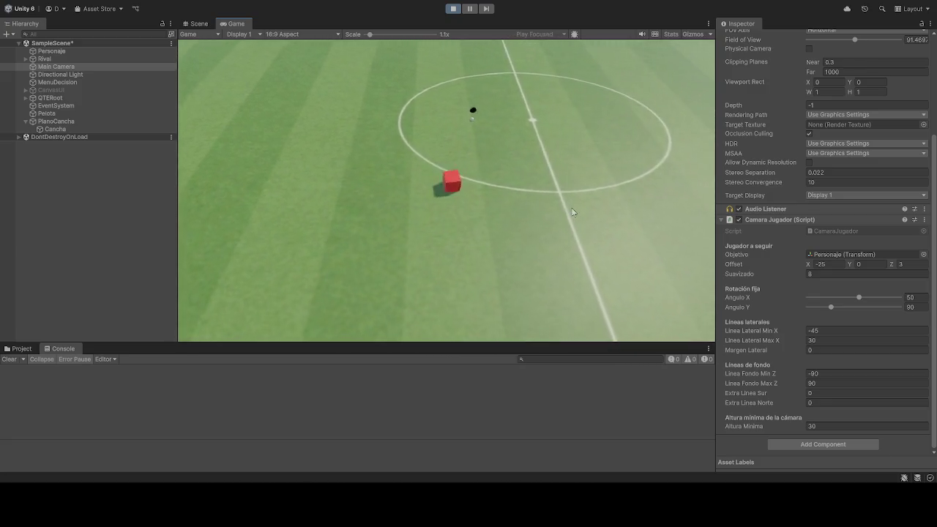
pyautogui.click(827, 274)
pyautogui.write('7')
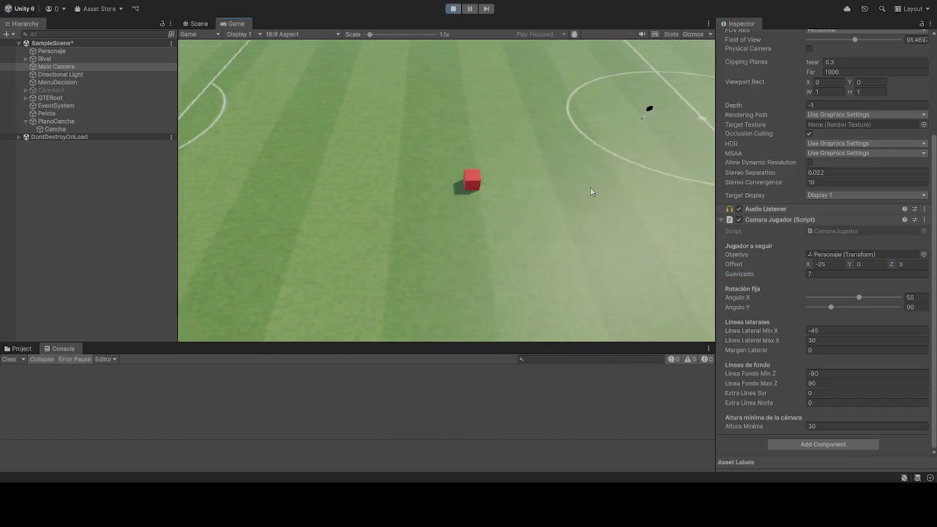
# Stop the game, confirm Suavizado at 7, and glance at the Scene view before returning to Game
pyautogui.click(452, 8)
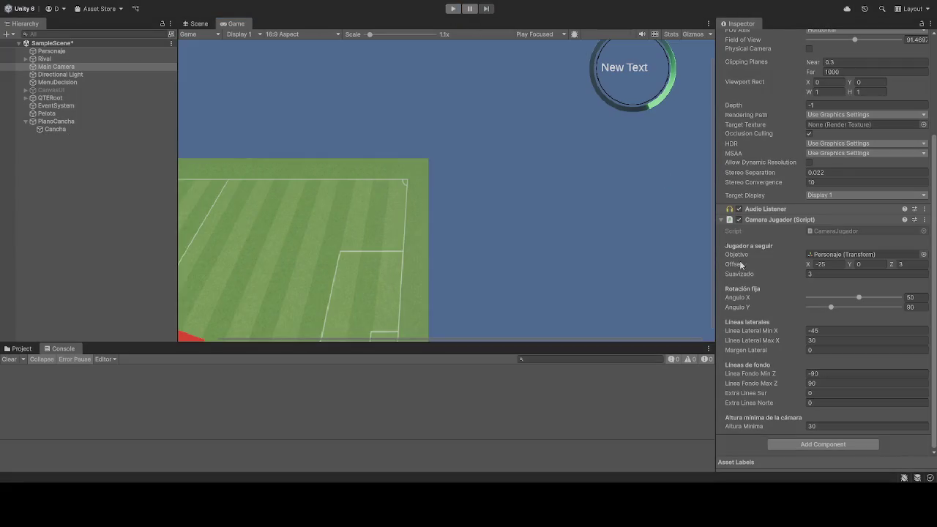
pyautogui.click(823, 273)
pyautogui.write('7')
pyautogui.press('Return')
pyautogui.scroll(-1, 436, 205)
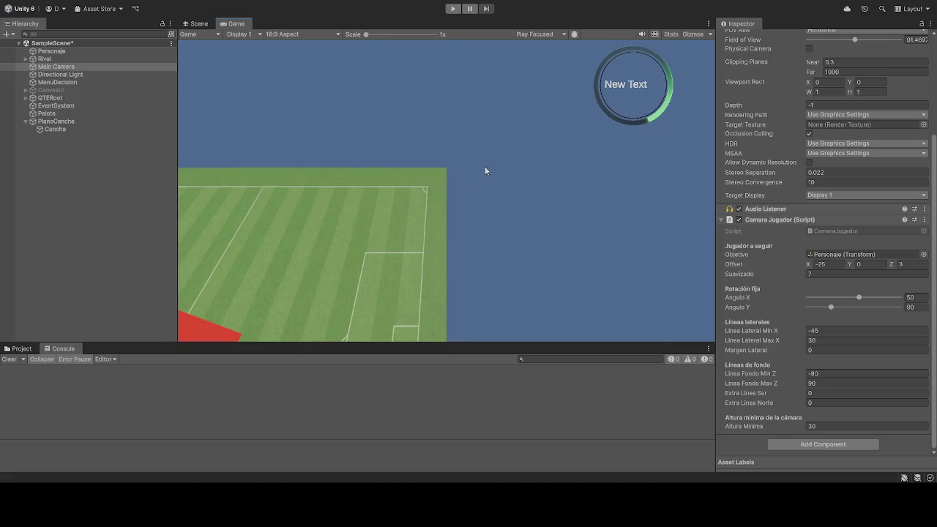
pyautogui.click(199, 24)
pyautogui.scroll(-5, 431, 169)
pyautogui.scroll(4, 461, 194)
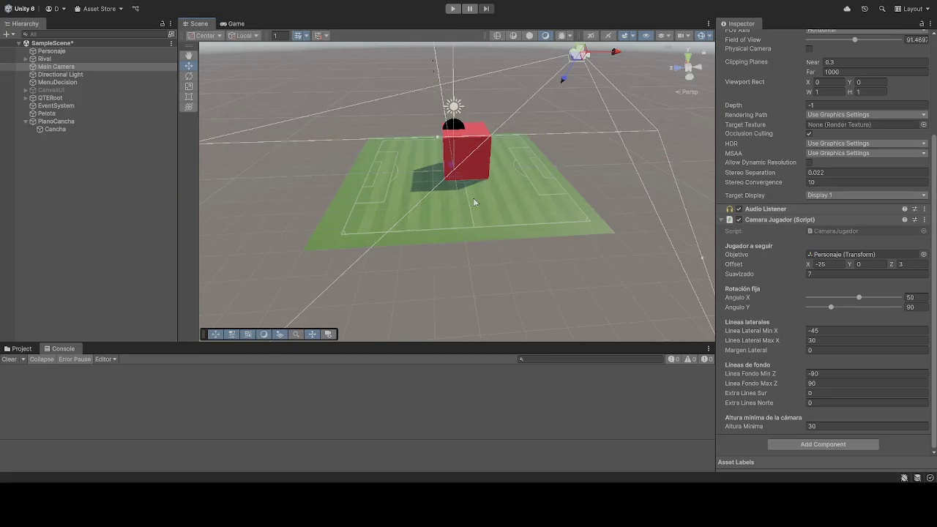
pyautogui.click(236, 24)
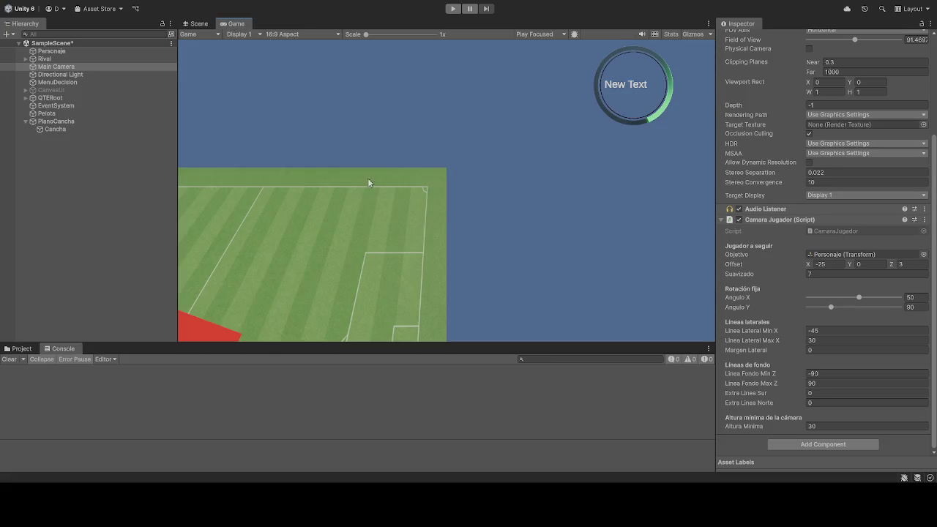
# Start Play, set Offset Z to 2, and move the red cube to watch the follow
pyautogui.click(448, 10)
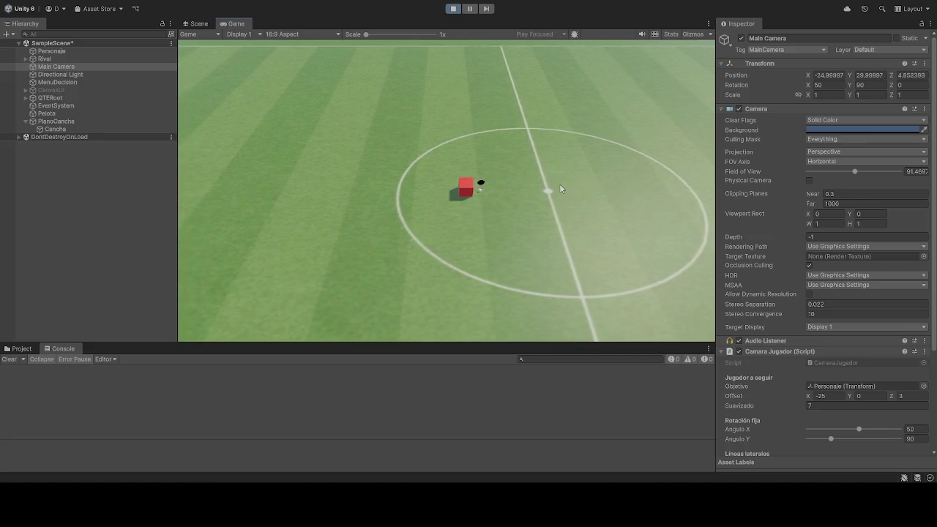
pyautogui.click(924, 395)
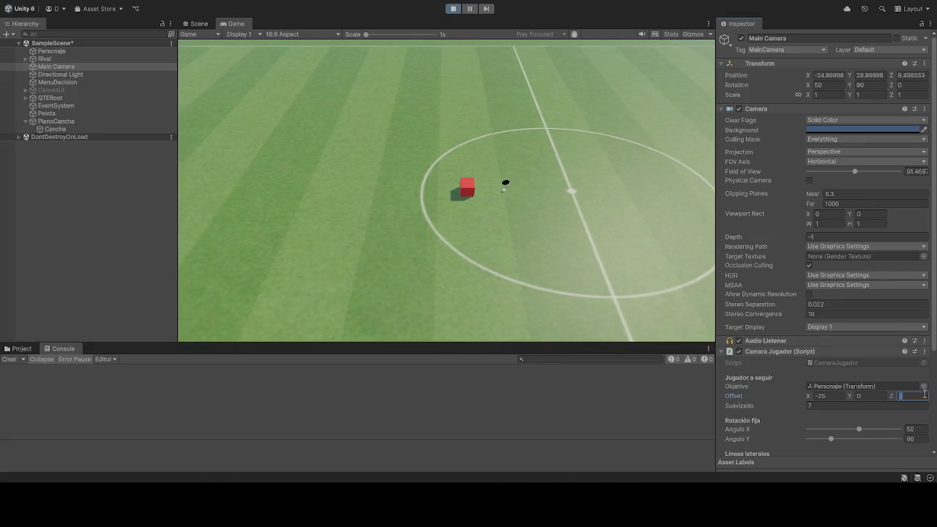
pyautogui.write('2')
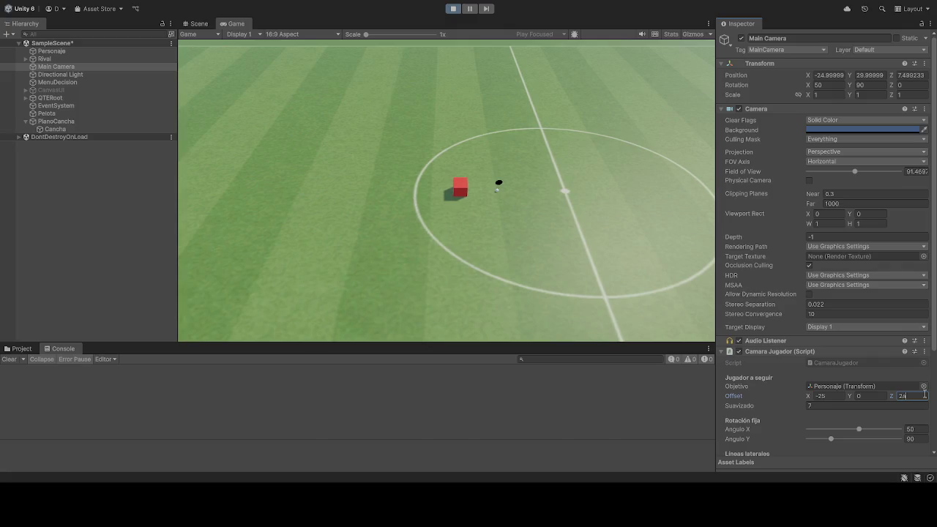
pyautogui.click(514, 198)
pyautogui.press('a')
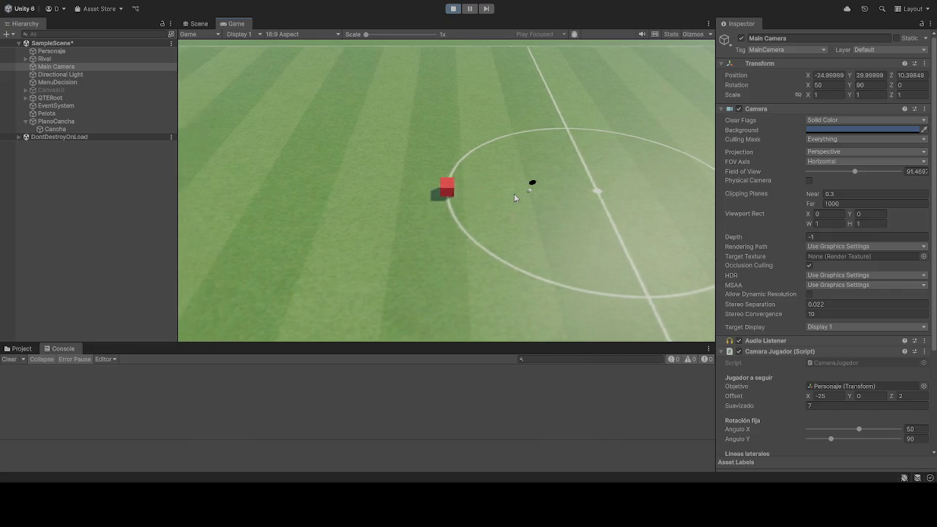
pyautogui.press('a')
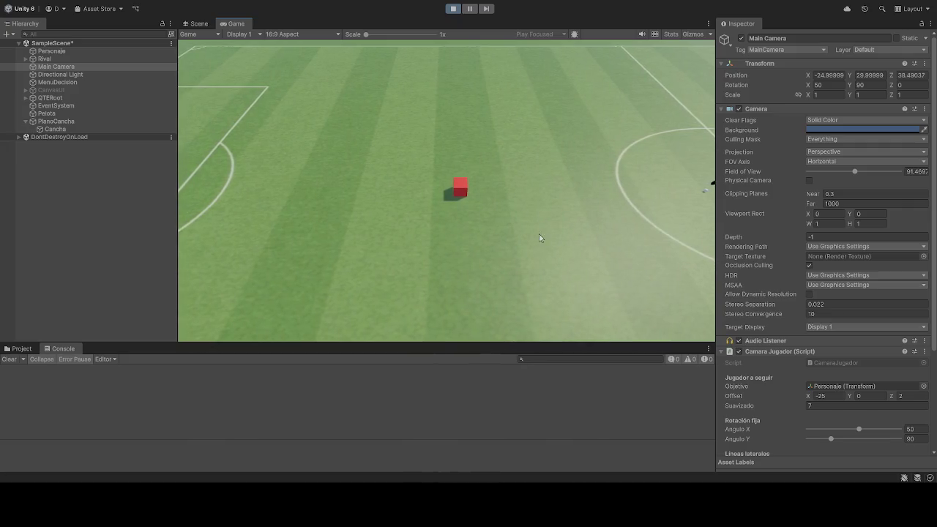
# Try Offset Z values of 3 and then 2.5
pyautogui.click(911, 396)
pyautogui.write('3')
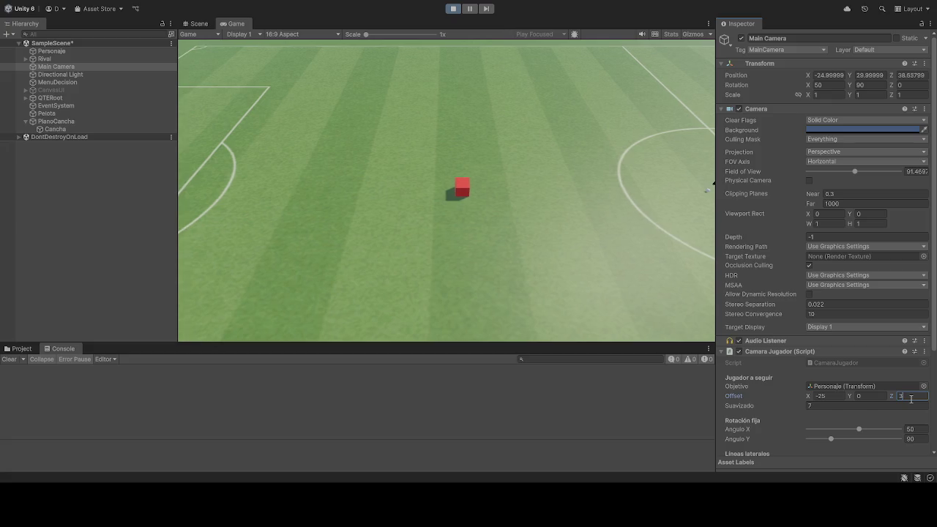
pyautogui.press('BackSpace')
pyautogui.write('2')
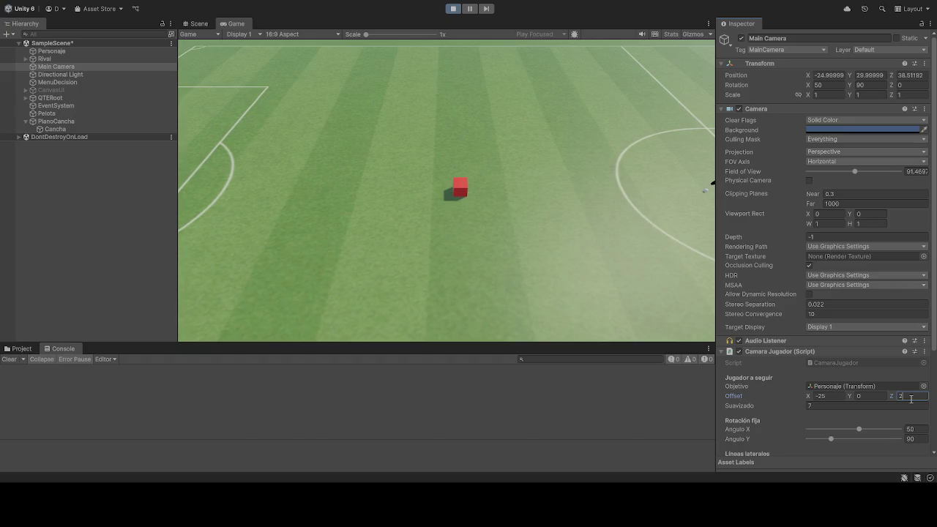
pyautogui.write('.5')
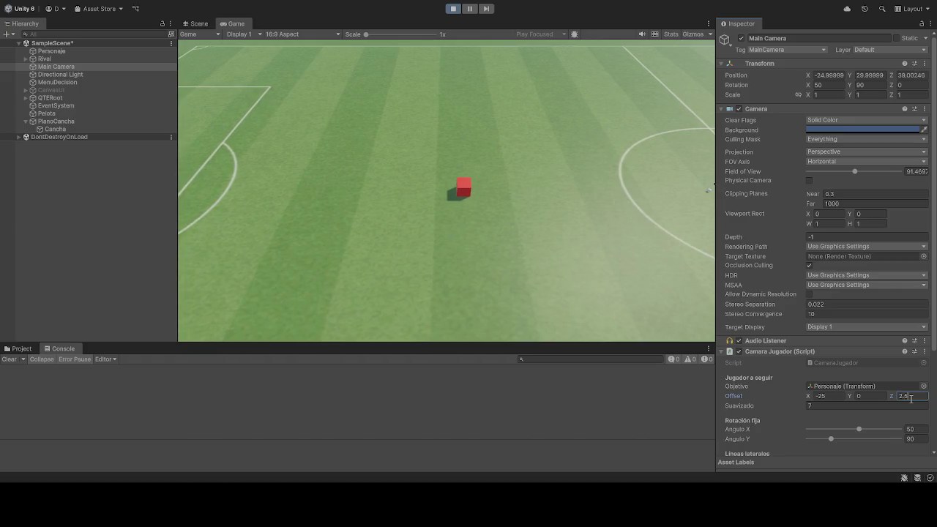
pyautogui.press('BackSpace')
pyautogui.press('BackSpace')
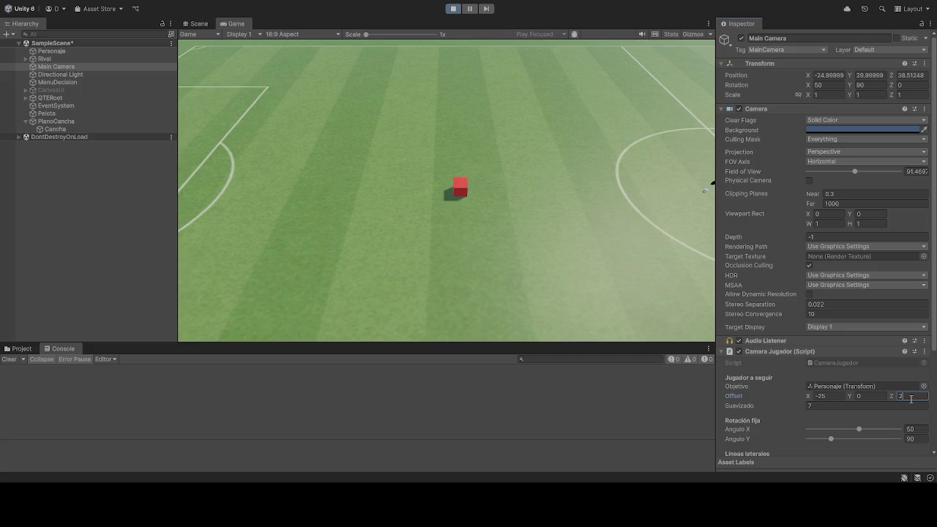
pyautogui.click(552, 208)
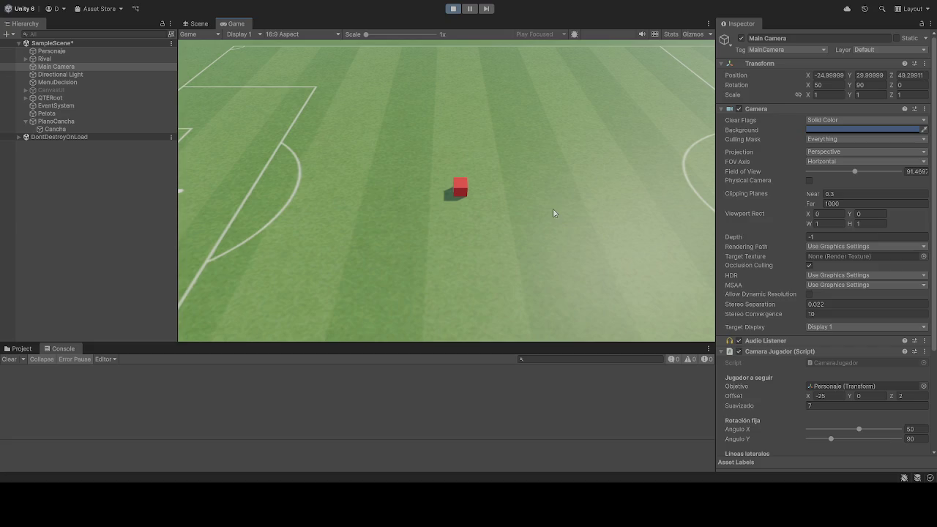
# Set Offset Z to 1.5 and move the cube left and right to check the follow
pyautogui.click(916, 396)
pyautogui.write('-1')
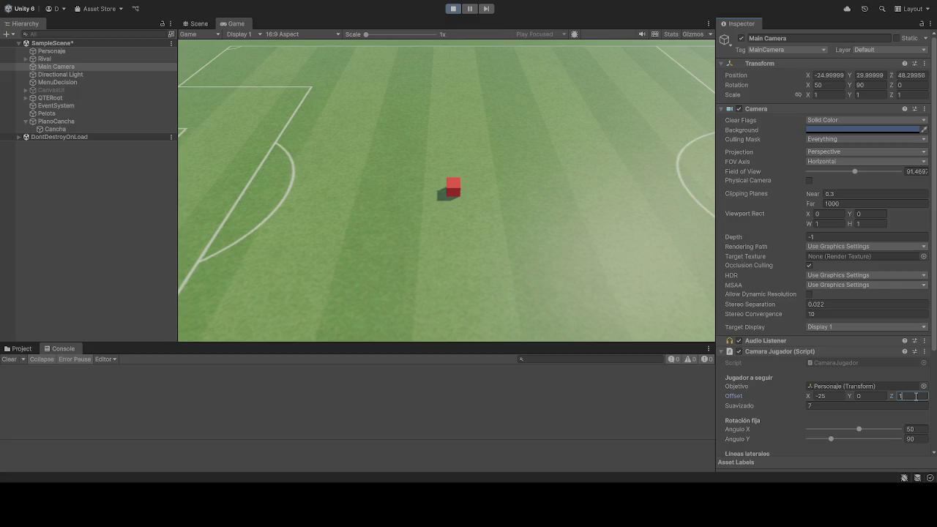
pyautogui.write('.5')
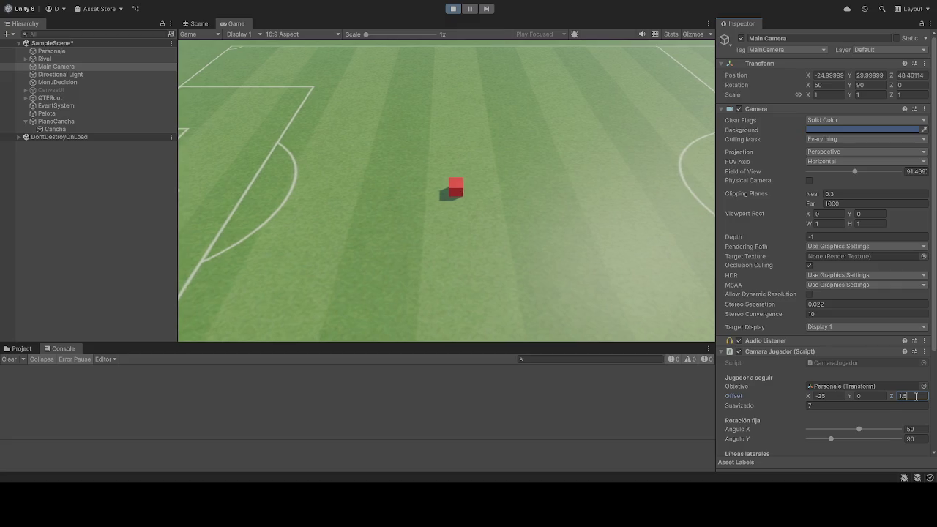
pyautogui.click(651, 162)
pyautogui.press('a')
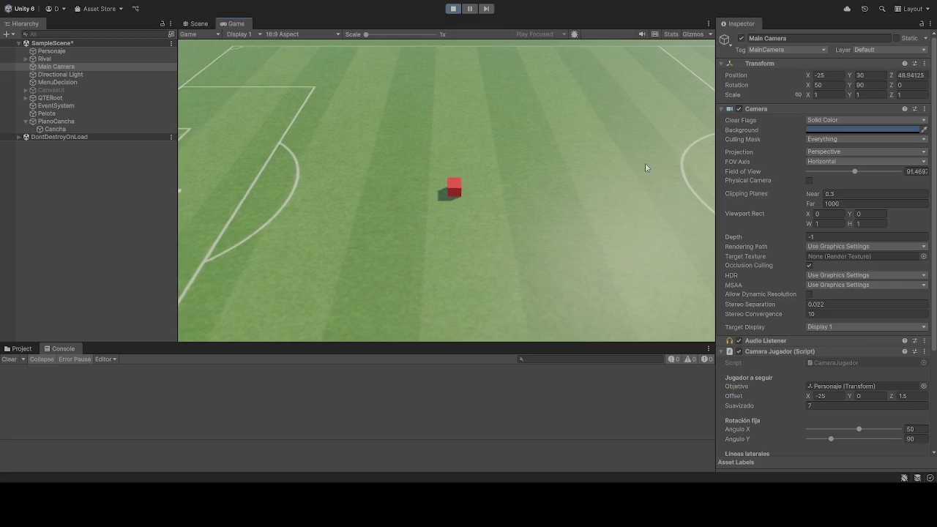
pyautogui.press('d')
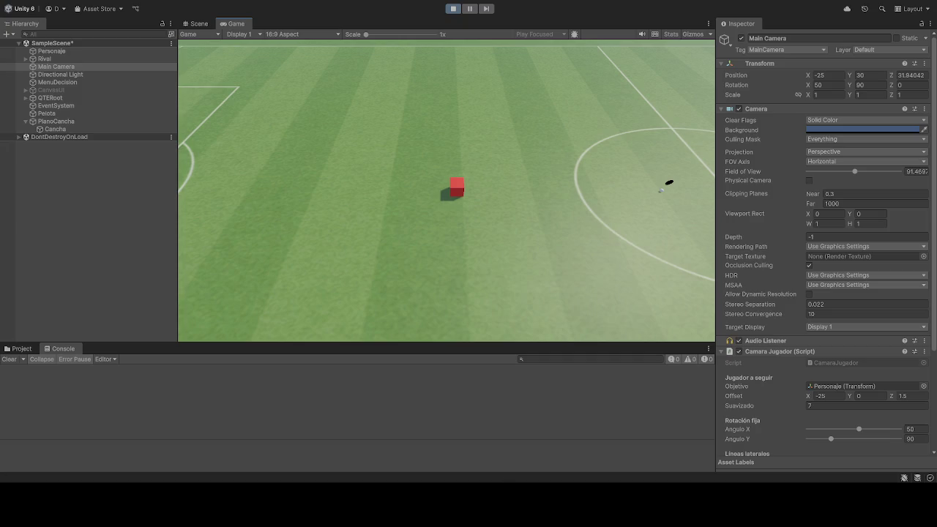
pyautogui.scroll(-3, 845, 369)
pyautogui.press('Return')
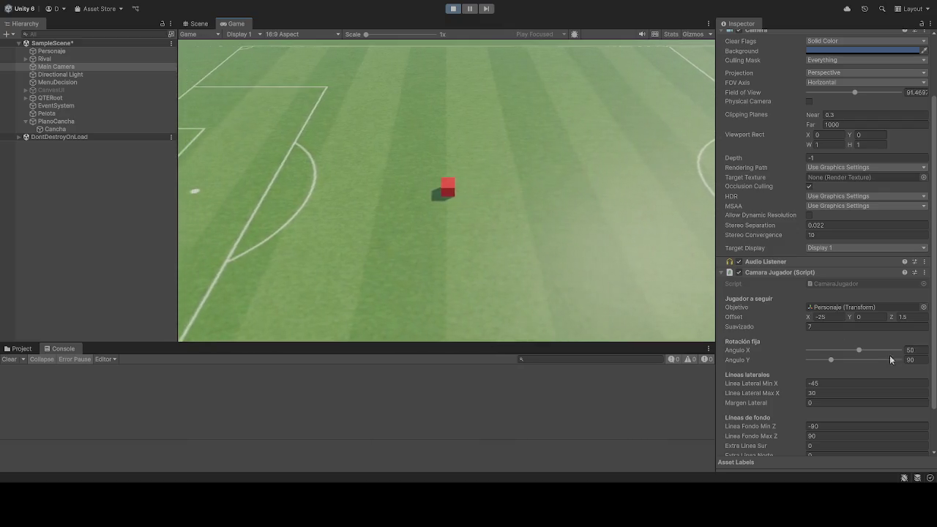
pyautogui.click(917, 316)
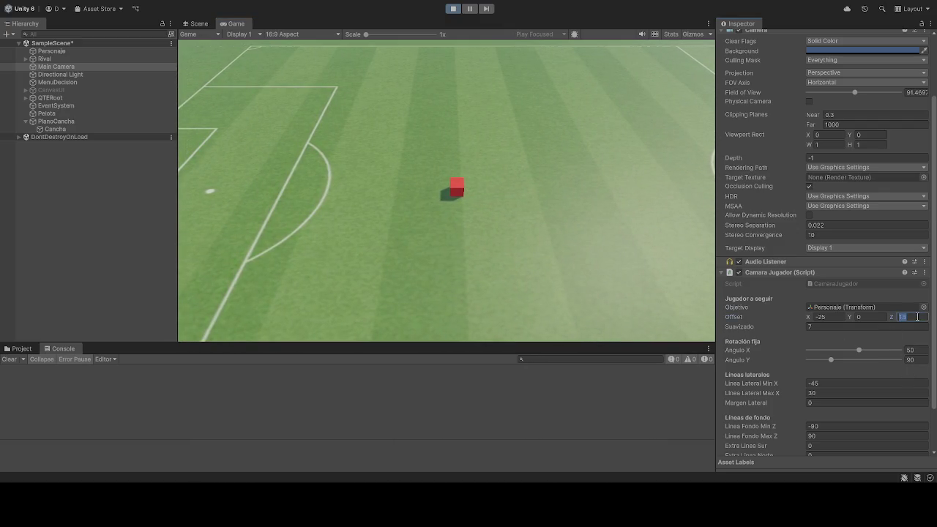
# Set Offset Z to 0, move the red cube with S, and exit Play mode with Ctrl+P
pyautogui.write('0')
pyautogui.press('Return')
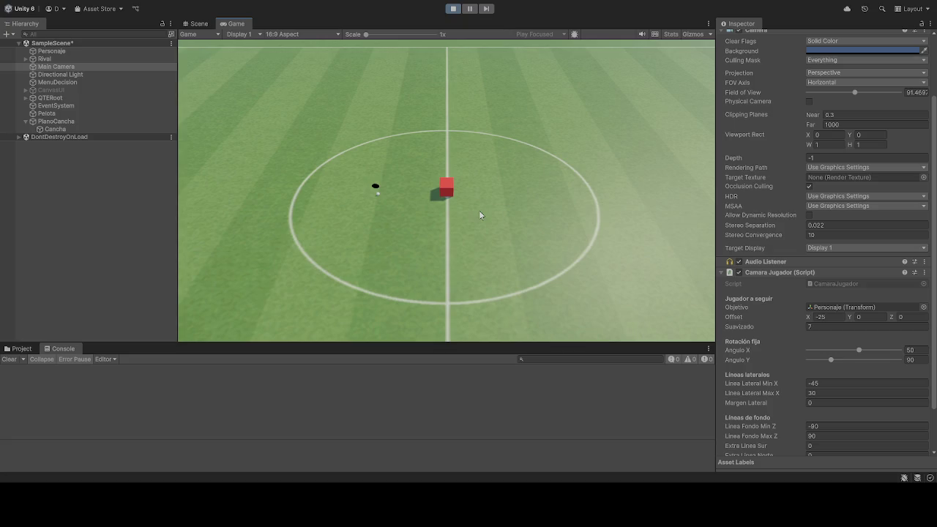
pyautogui.press('s')
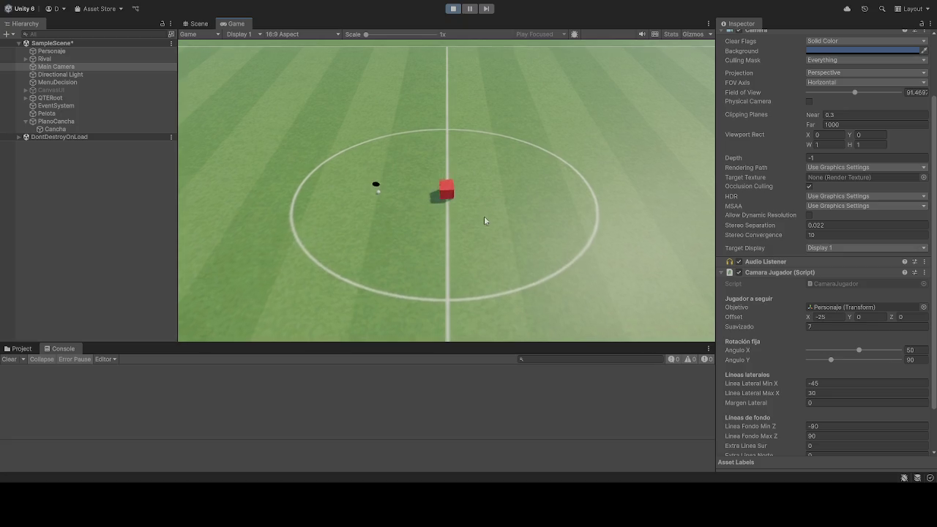
pyautogui.hotkey('ctrl', 'p')
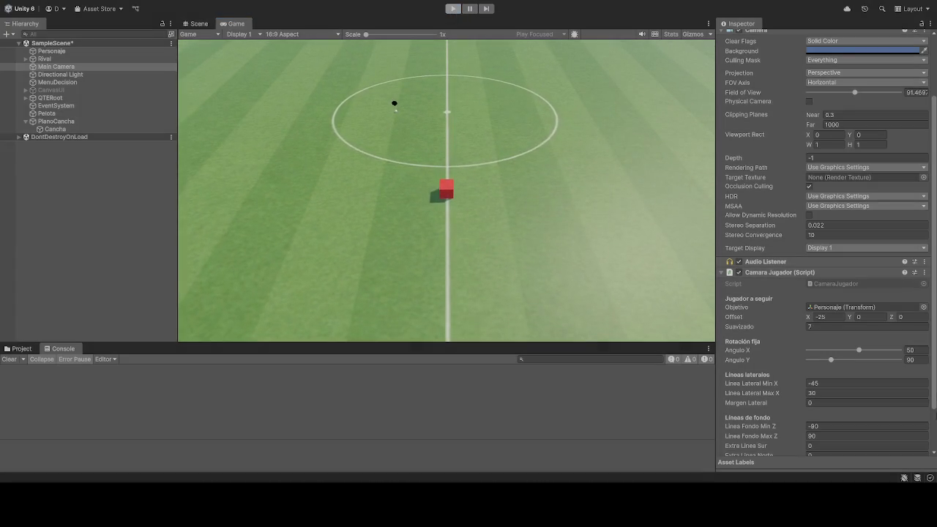
pyautogui.click(911, 316)
pyautogui.click(595, 229)
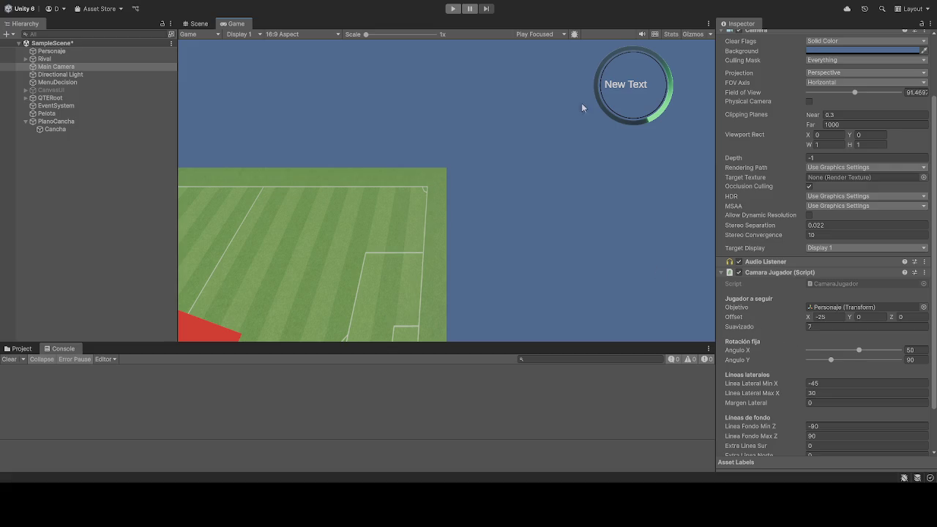
pyautogui.click(454, 8)
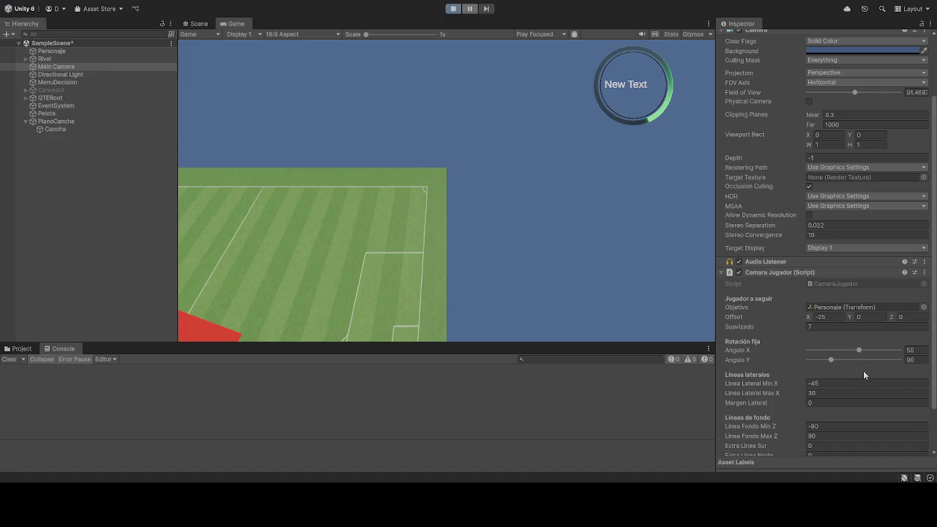
pyautogui.scroll(-1, 835, 359)
pyautogui.scroll(-3, 823, 385)
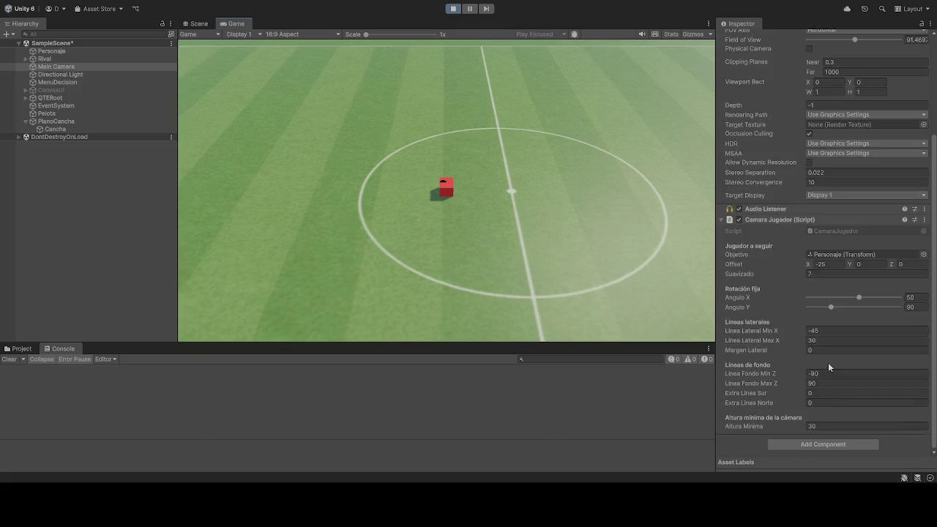
pyautogui.moveTo(861, 296)
pyautogui.mouseDown()
pyautogui.moveTo(883, 300)
pyautogui.moveTo(806, 301)
pyautogui.moveTo(877, 299)
pyautogui.moveTo(808, 312)
pyautogui.moveTo(919, 308)
pyautogui.moveTo(886, 308)
pyautogui.mouseUp()
pyautogui.click(453, 8)
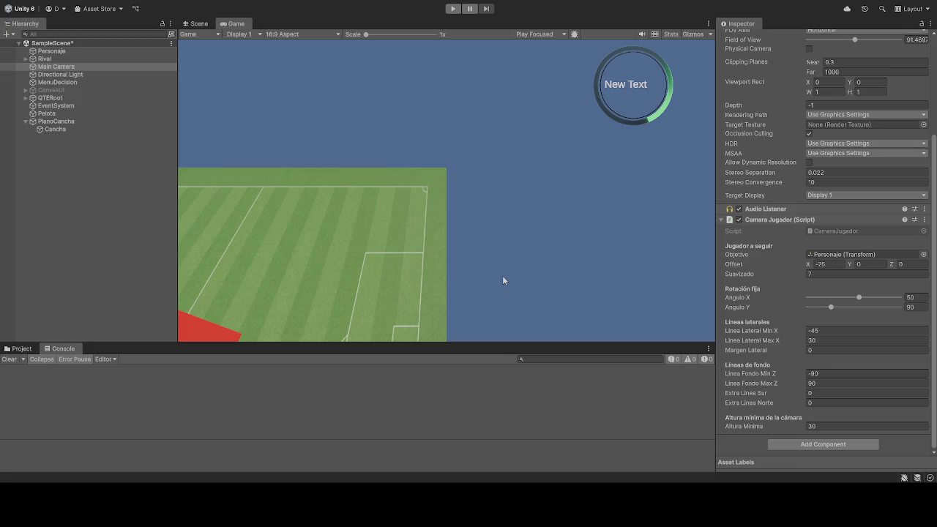
# Switch to the Scene view and orbit to look down over the whole pitch and red cube
pyautogui.click(200, 23)
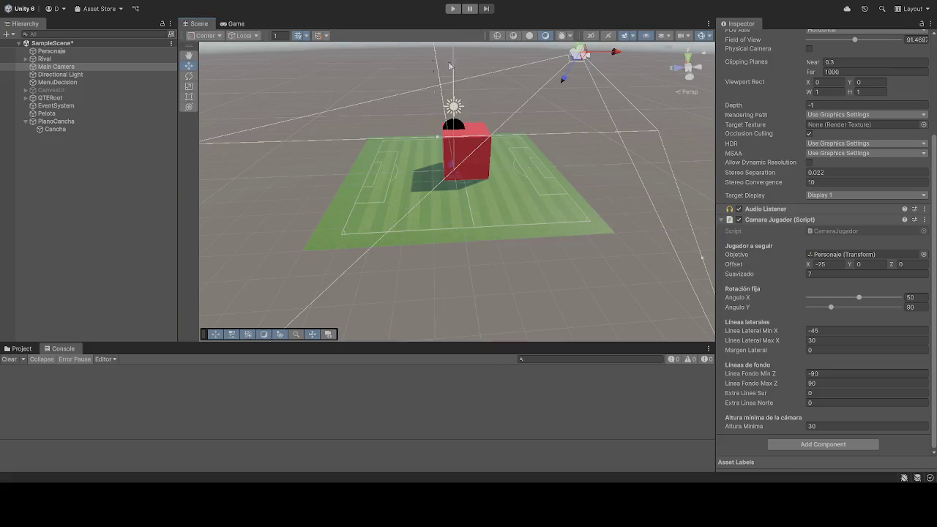
pyautogui.click(233, 23)
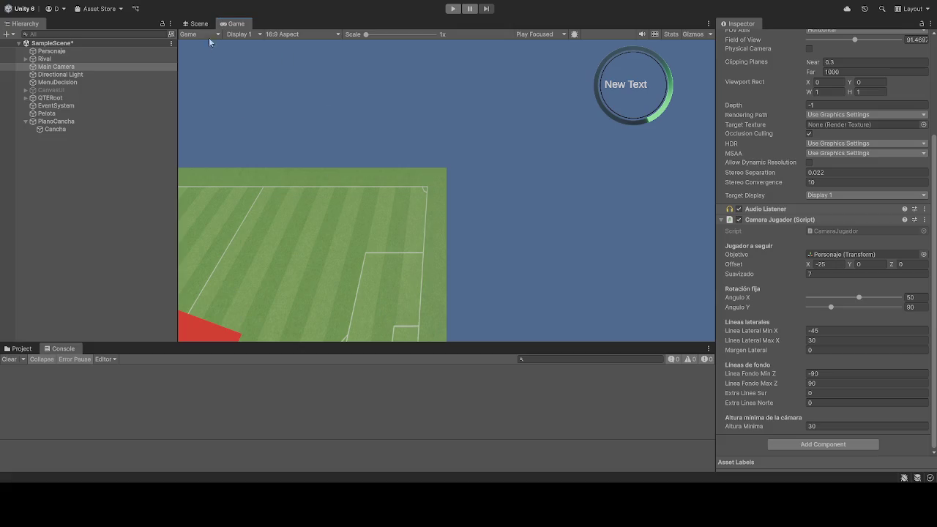
pyautogui.click(199, 24)
pyautogui.moveTo(471, 169)
pyautogui.mouseDown()
pyautogui.moveTo(473, 210)
pyautogui.moveTo(467, 172)
pyautogui.moveTo(592, 339)
pyautogui.mouseUp()
pyautogui.moveTo(471, 12)
pyautogui.mouseDown()
pyautogui.moveTo(458, 318)
pyautogui.moveTo(446, 310)
pyautogui.moveTo(550, 378)
pyautogui.moveTo(718, 233)
pyautogui.moveTo(388, 247)
pyautogui.moveTo(410, 220)
pyautogui.moveTo(471, 224)
pyautogui.moveTo(460, 203)
pyautogui.mouseUp()
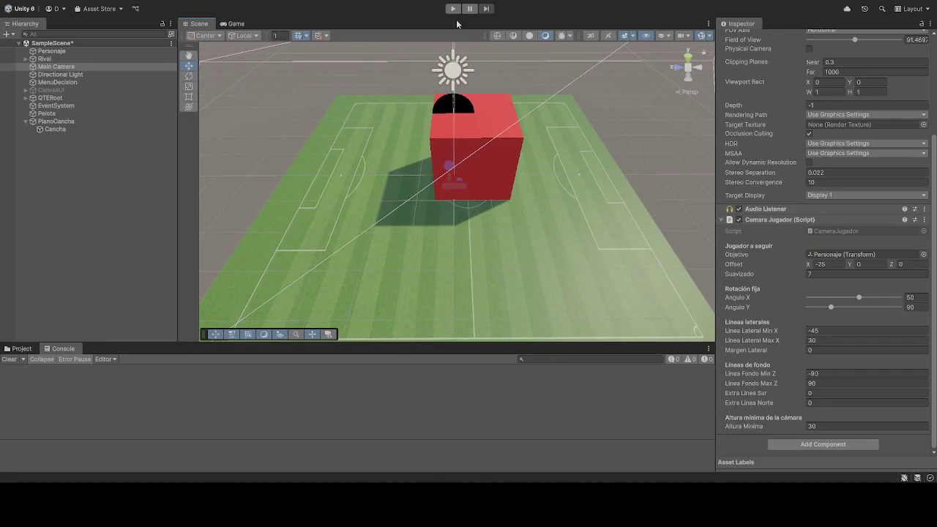
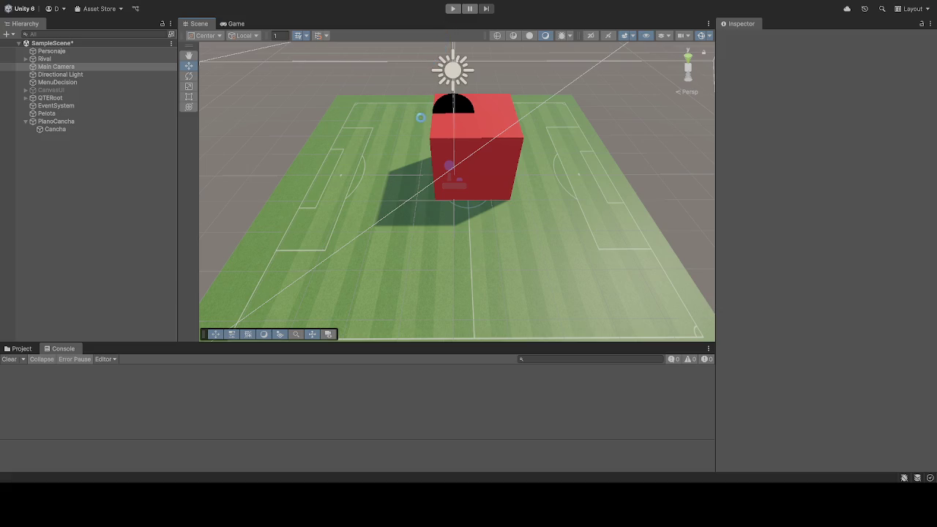
# Run and stop the scene, view the kinematic-body linear velocity warning's stack trace, then select Personaje
pyautogui.hotkey('ctrl', 'p')
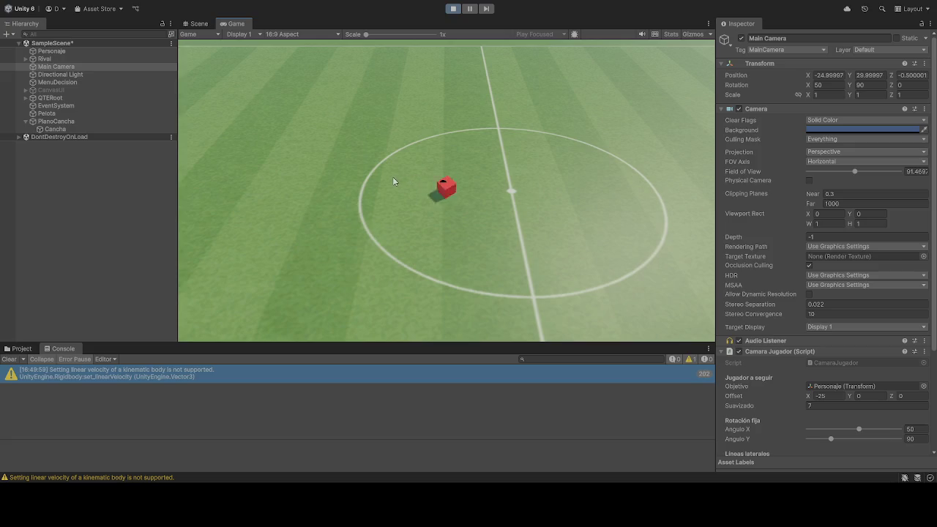
pyautogui.click(452, 8)
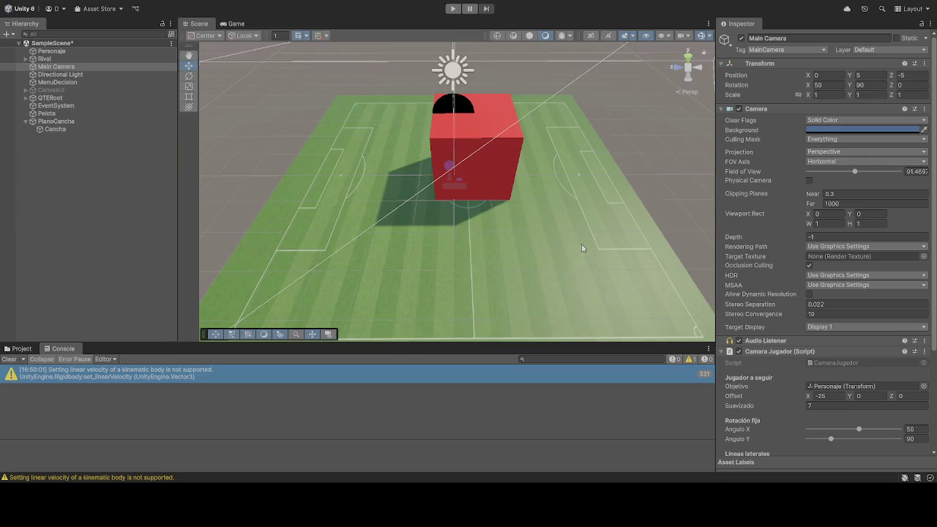
pyautogui.scroll(-3, 825, 303)
pyautogui.scroll(-1, 825, 304)
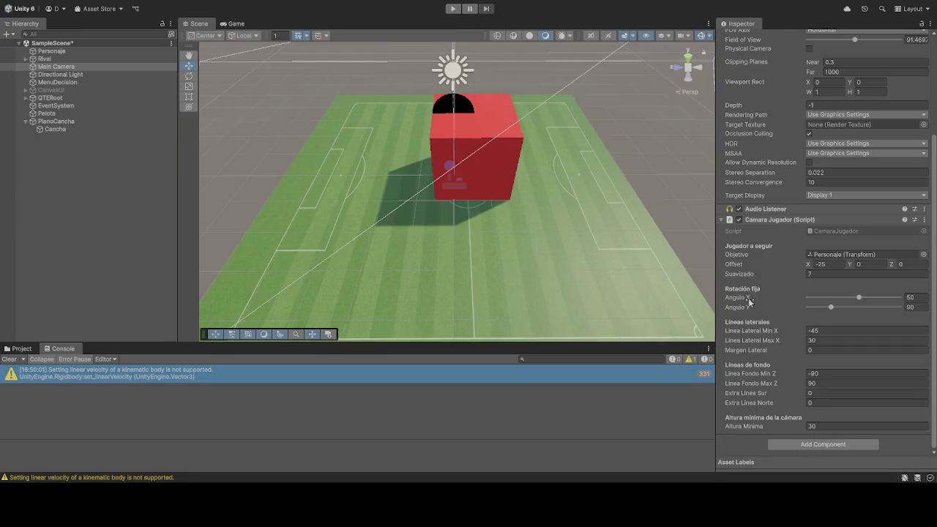
pyautogui.click(141, 377)
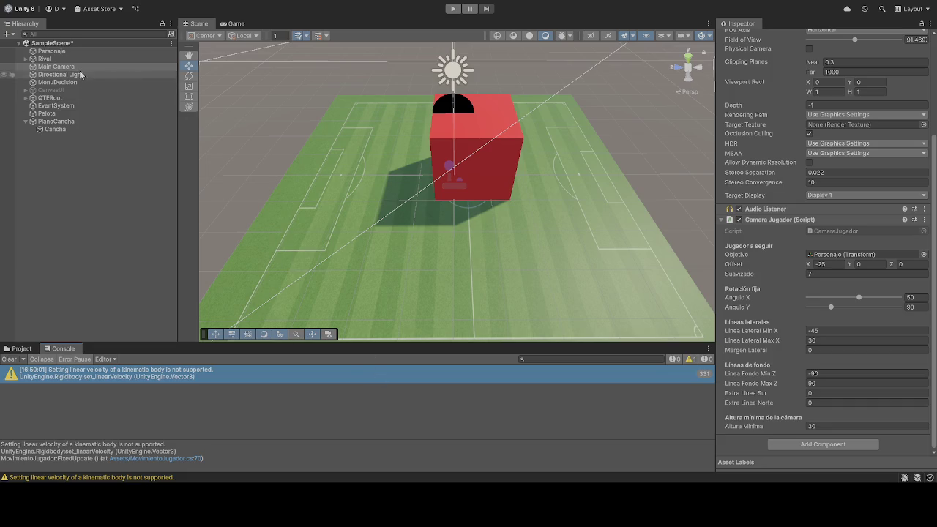
pyautogui.click(65, 52)
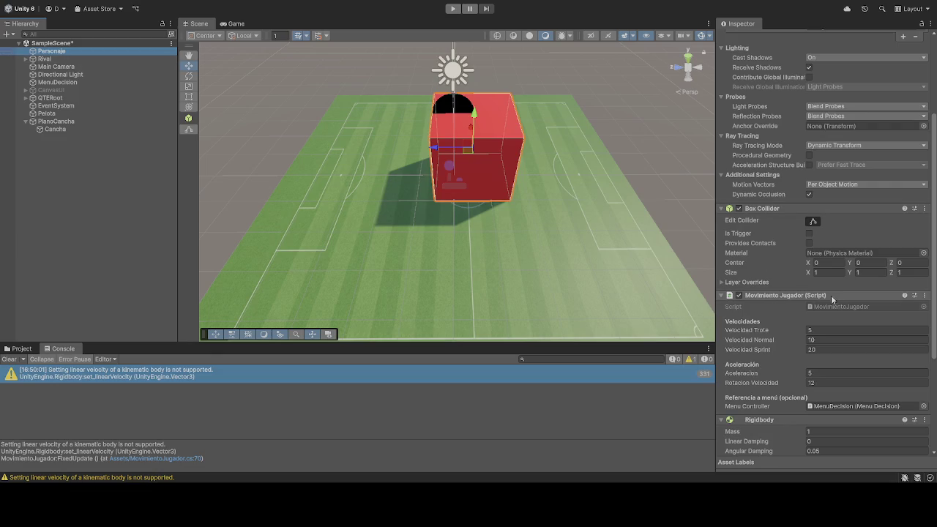
# Turn off Is Kinematic on Personaje's Rigidbody, expand Constraints, and start Play to test
pyautogui.scroll(-2, 772, 290)
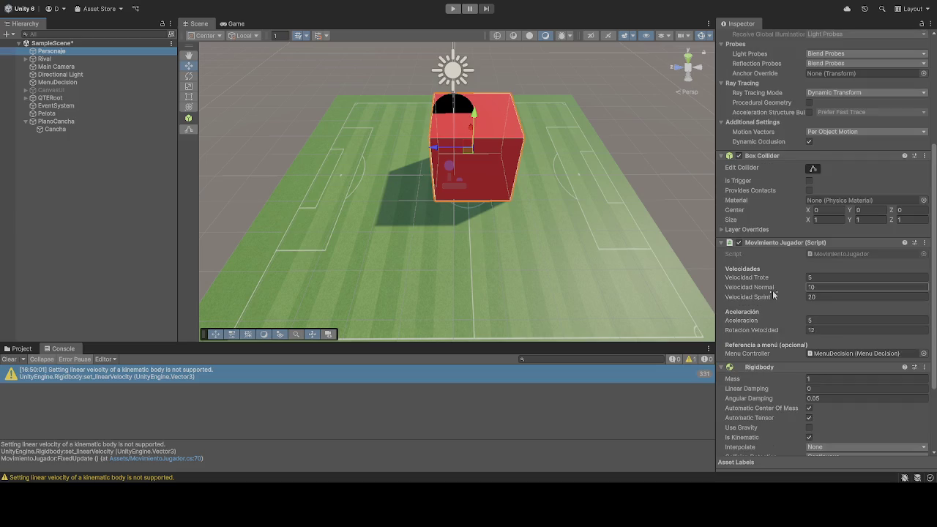
pyautogui.scroll(-1, 765, 290)
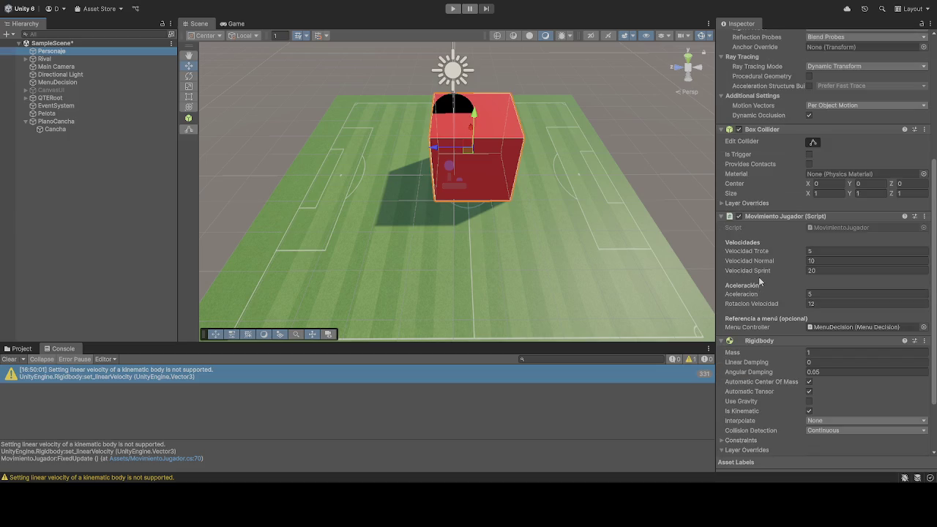
pyautogui.click(809, 411)
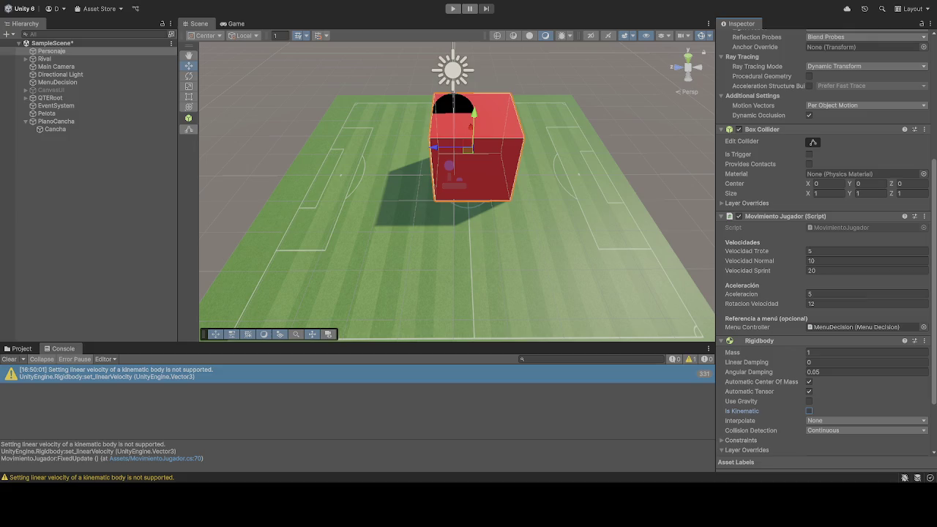
pyautogui.click(798, 442)
pyautogui.scroll(-3, 798, 439)
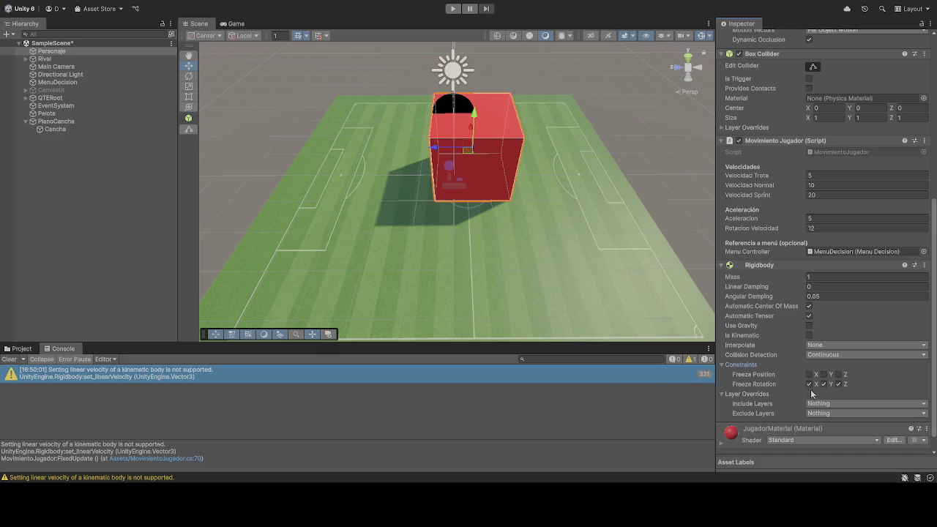
pyautogui.click(454, 9)
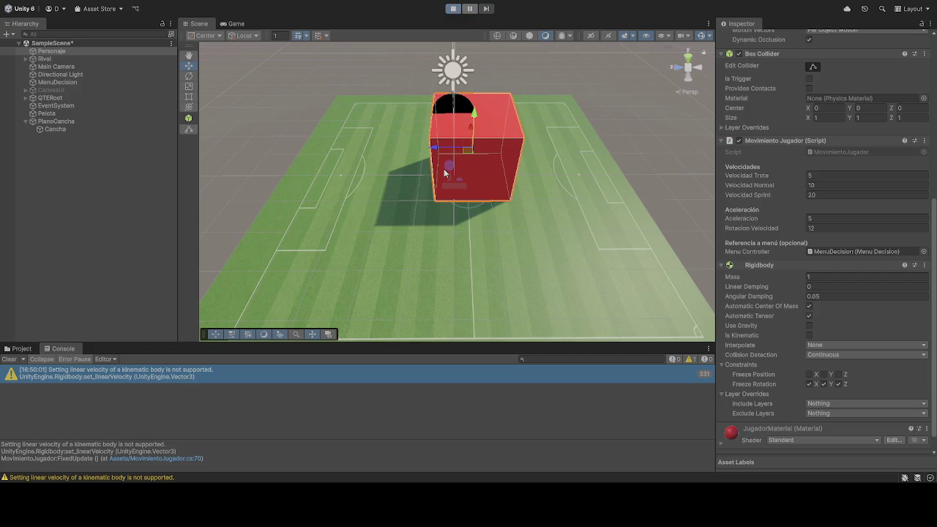
# Steer the red player cube around the centre circle and ball with W, A, S, D, then stop Play
pyautogui.press('s')
pyautogui.press('a')
pyautogui.press('d')
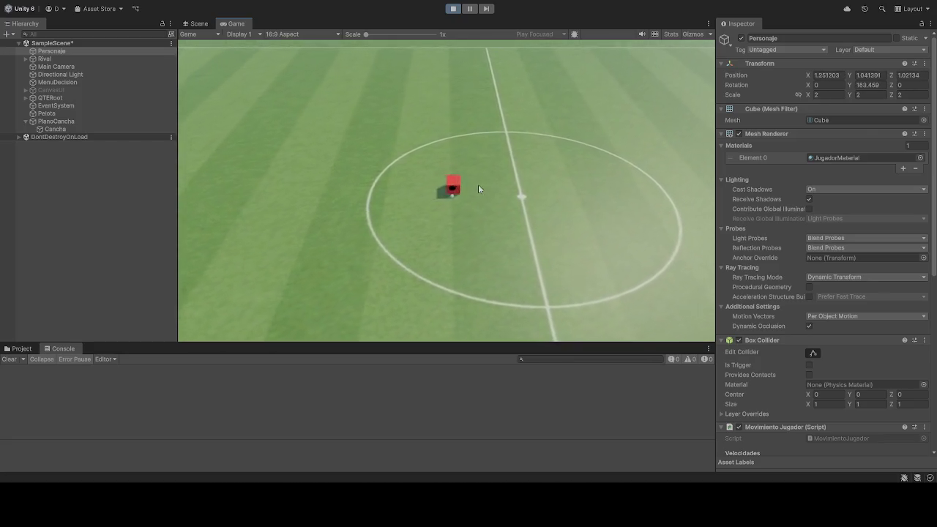
pyautogui.press('w')
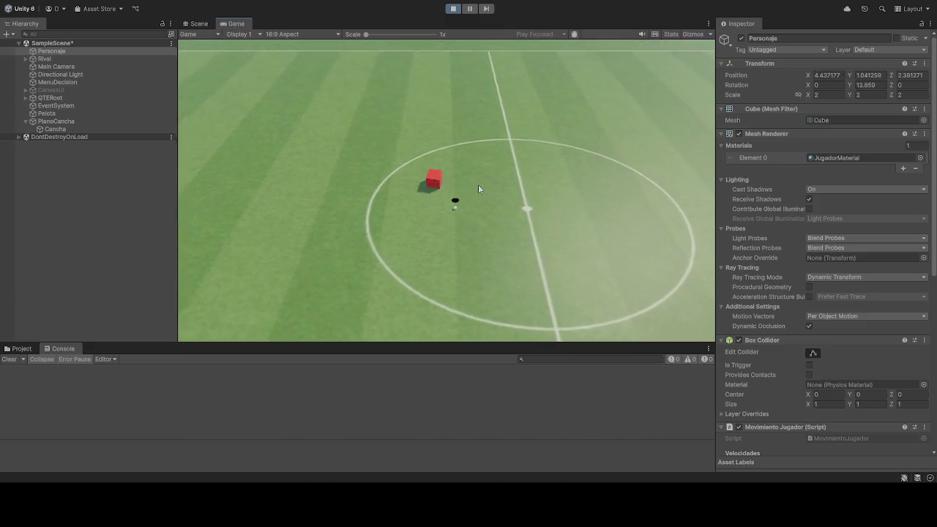
pyautogui.press('s')
pyautogui.press('a')
pyautogui.press('w')
pyautogui.press('a')
pyautogui.press('a')
pyautogui.press('a')
pyautogui.press('a')
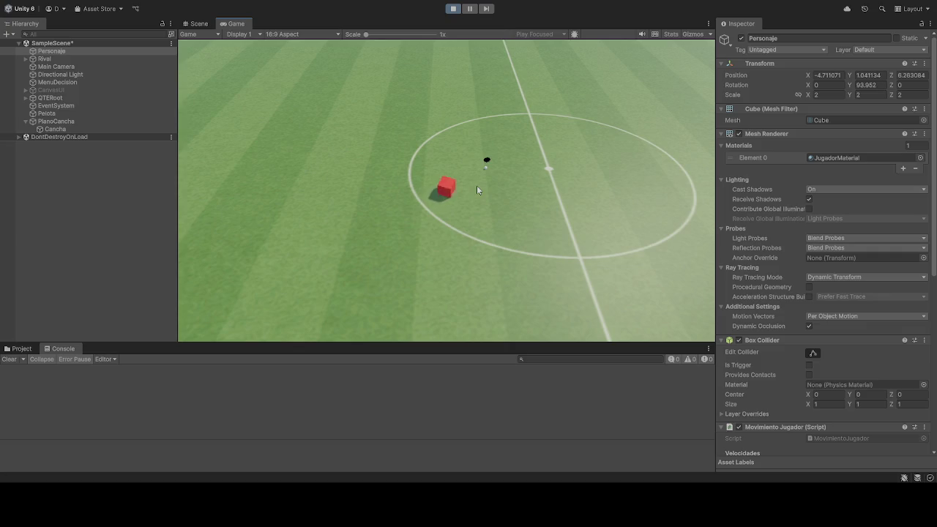
pyautogui.press('a')
pyautogui.press('a')
pyautogui.press('a')
pyautogui.press('d')
pyautogui.press('d')
pyautogui.press('s')
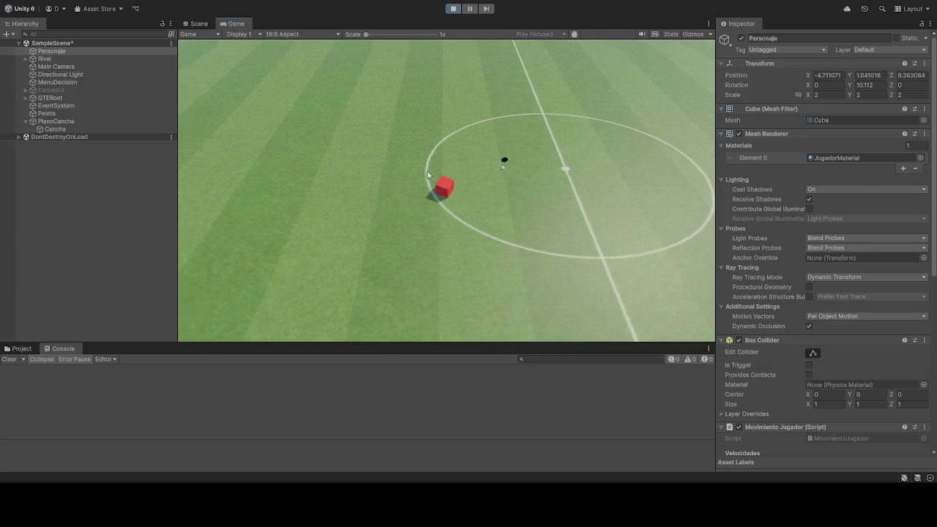
pyautogui.press('s')
pyautogui.press('a')
pyautogui.press('s')
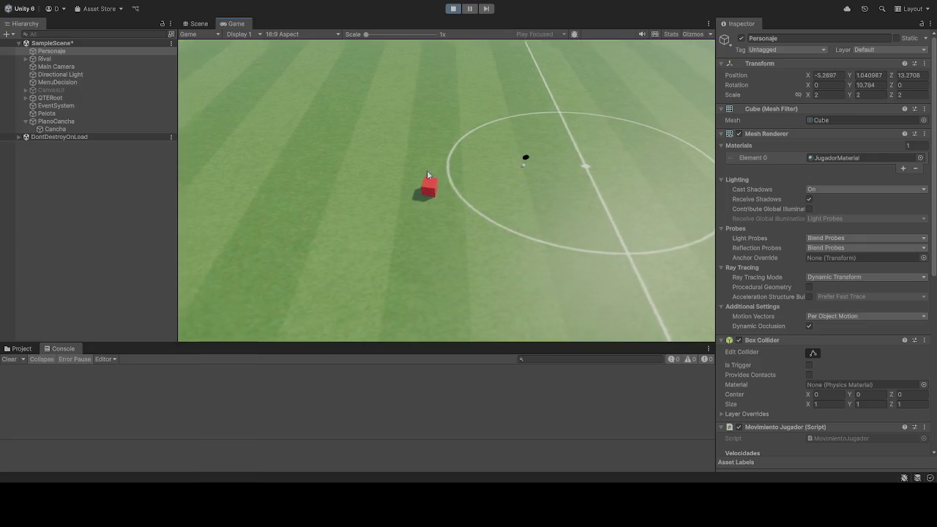
pyautogui.press('d')
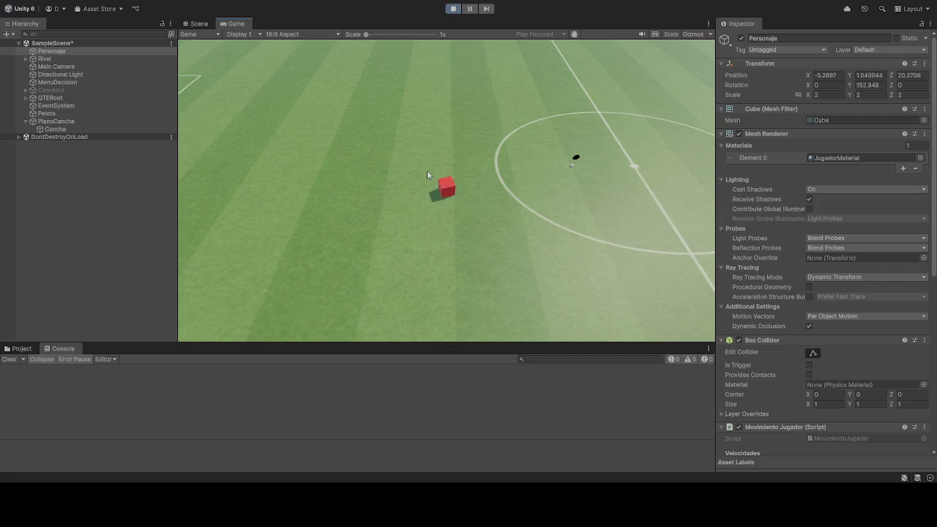
pyautogui.press('d')
pyautogui.press('d')
pyautogui.press('d')
pyautogui.press('d')
pyautogui.press('d')
pyautogui.click(454, 9)
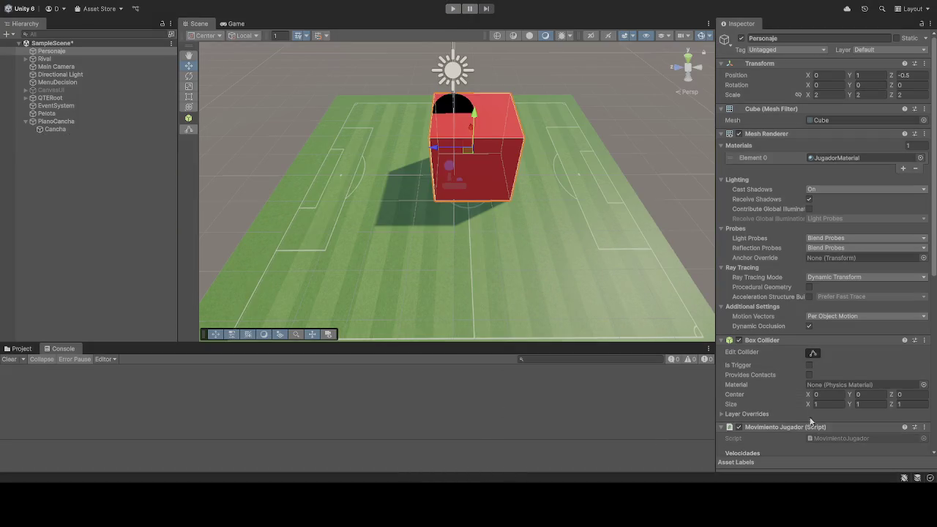
# Unfreeze Y rotation on Personaje's Rigidbody, test-drive the cube around the ball, then stop
pyautogui.scroll(-2, 811, 379)
pyautogui.scroll(-8, 811, 379)
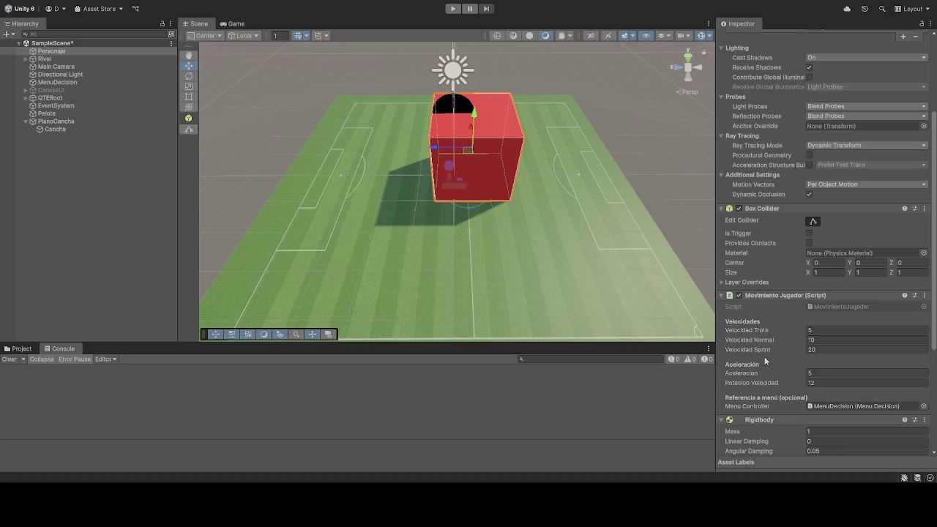
pyautogui.scroll(-3, 780, 372)
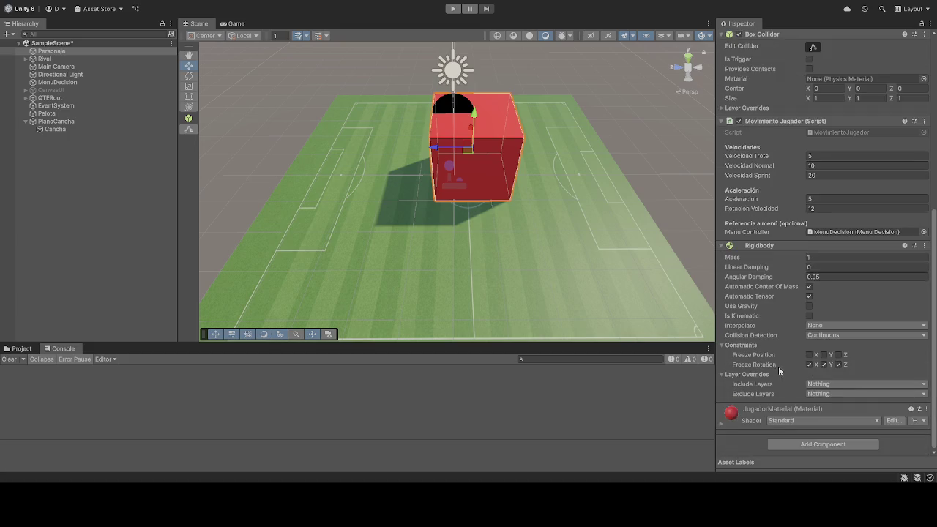
pyautogui.click(824, 365)
pyautogui.click(460, 11)
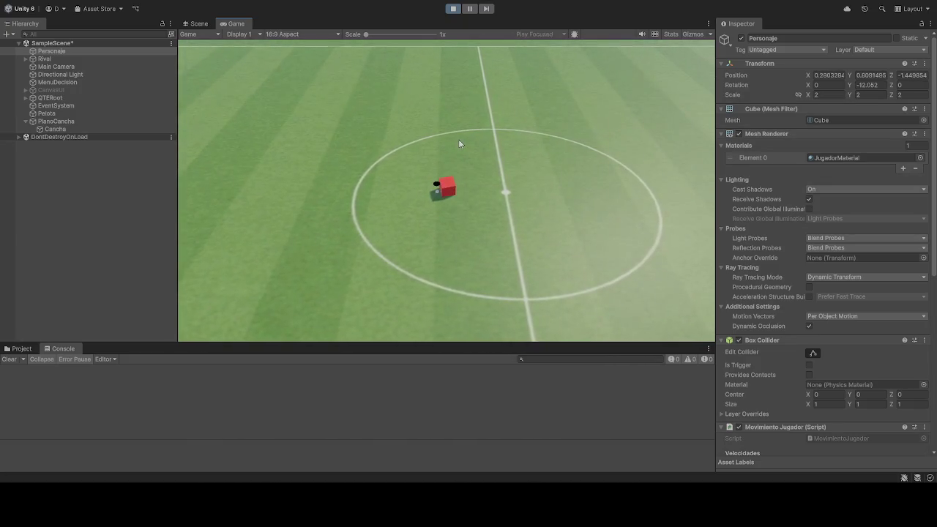
pyautogui.press('d')
pyautogui.press('space')
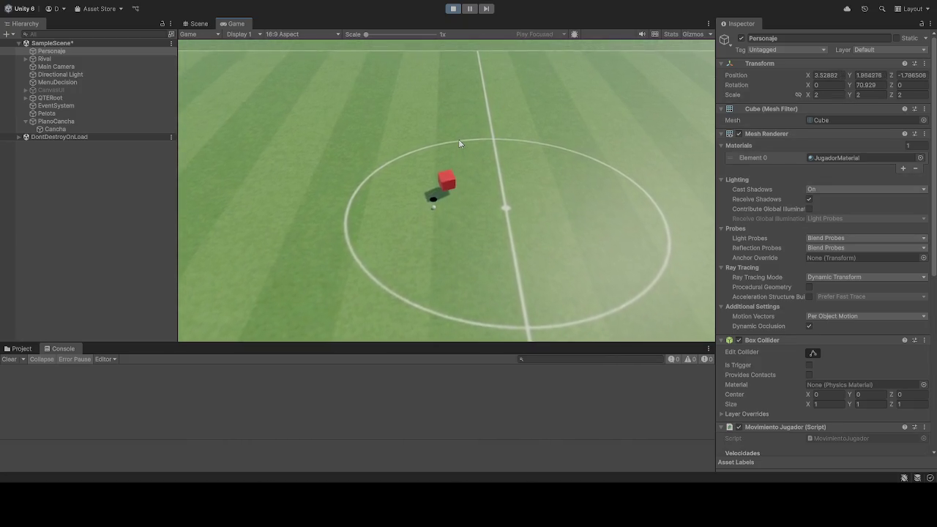
pyautogui.press('a')
pyautogui.press('w')
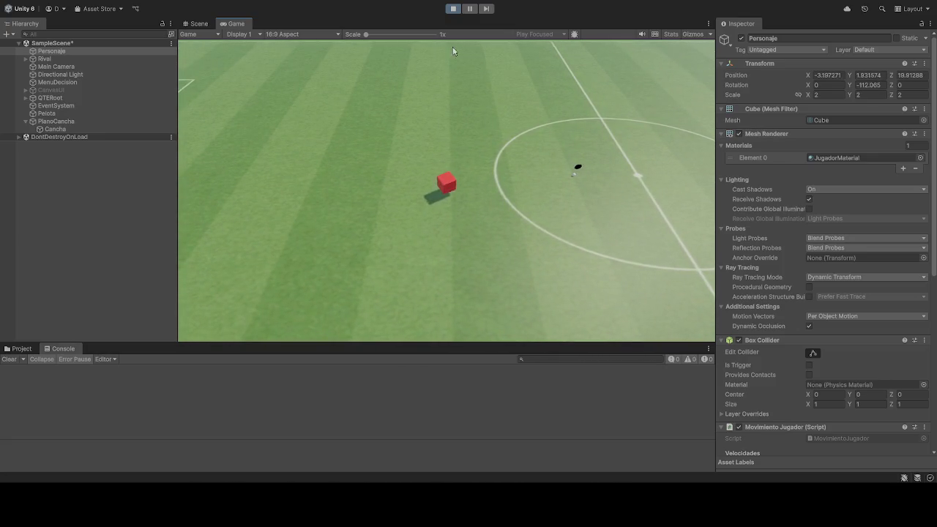
pyautogui.click(454, 8)
# Refreeze rotation Y, free rotation Z, and start the game again
pyautogui.scroll(-3, 770, 383)
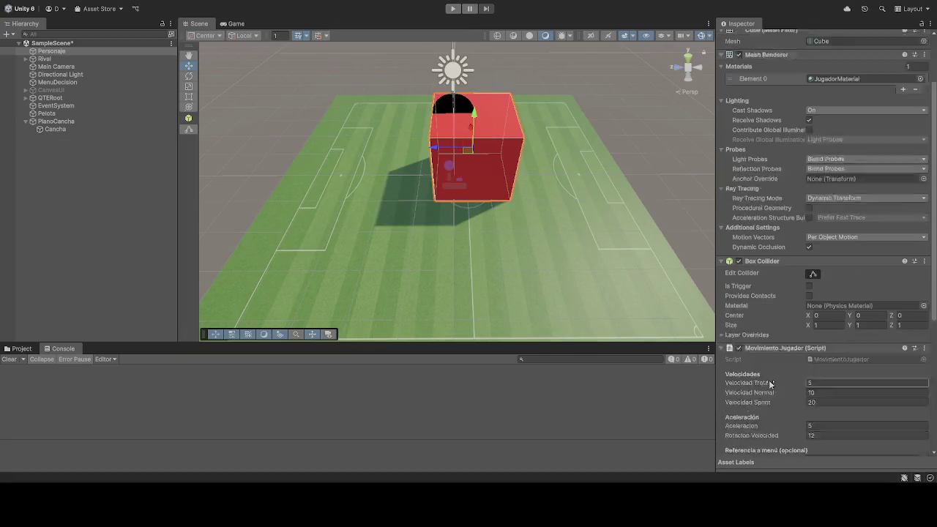
pyautogui.scroll(-9, 769, 384)
pyautogui.click(824, 365)
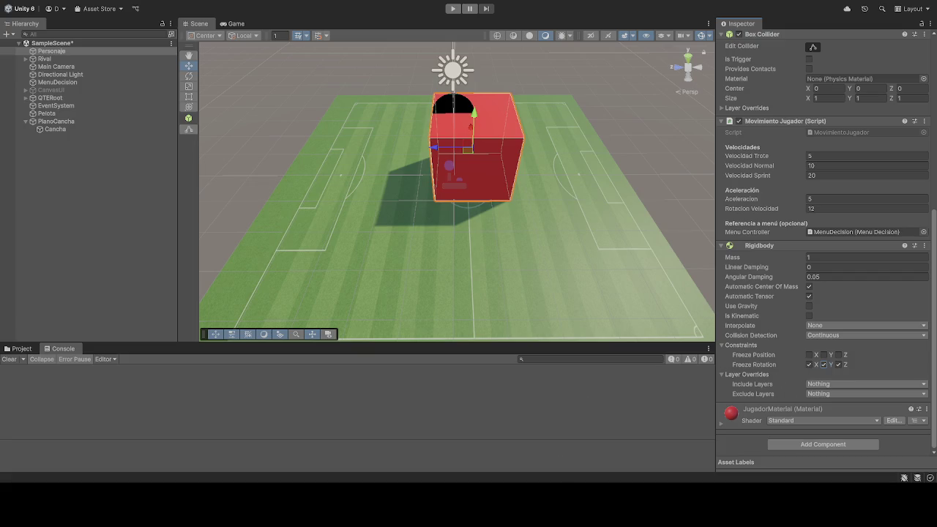
pyautogui.click(839, 365)
pyautogui.click(459, 9)
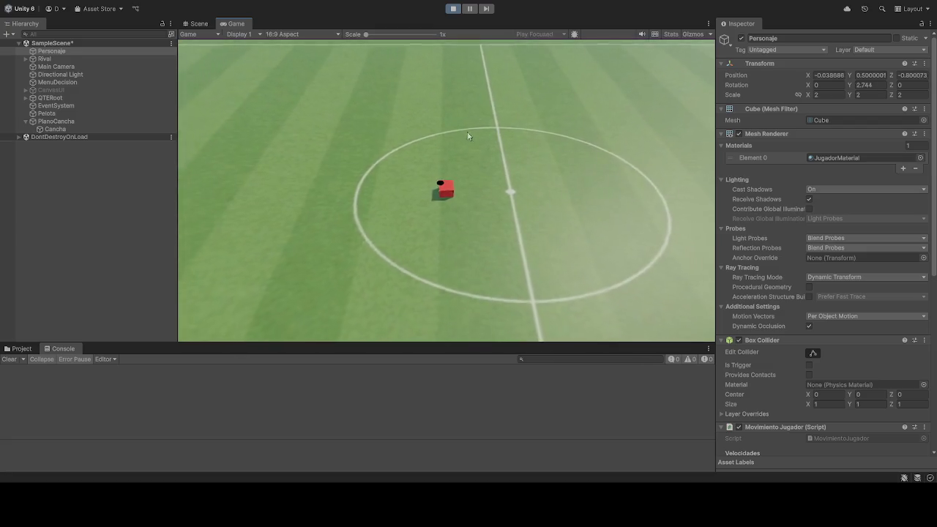
# Drive the cube forward, stop, toggle Freeze Rotation X off, and restart the game
pyautogui.press('w')
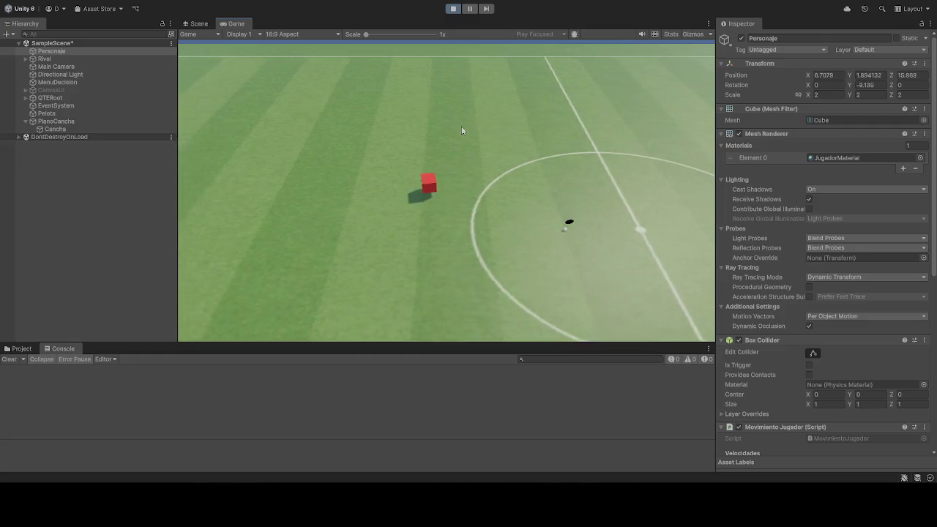
pyautogui.click(453, 9)
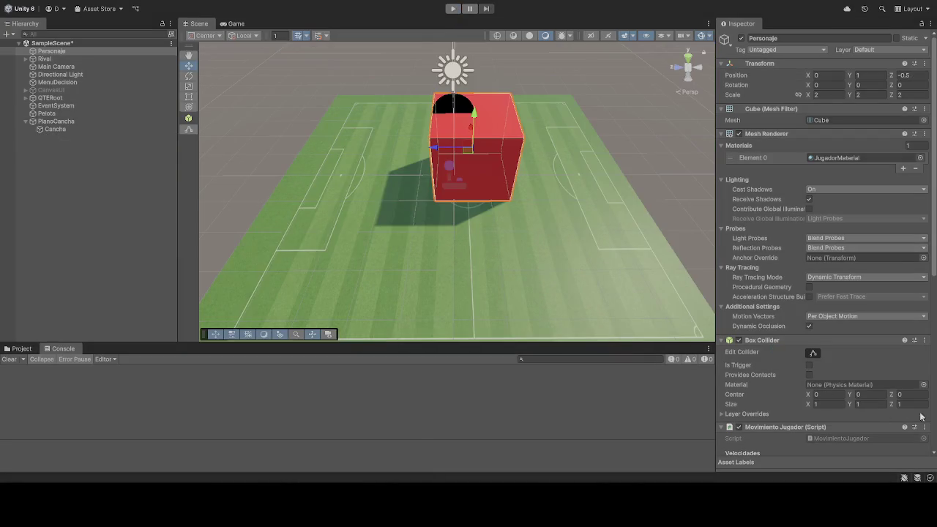
pyautogui.scroll(-8, 830, 311)
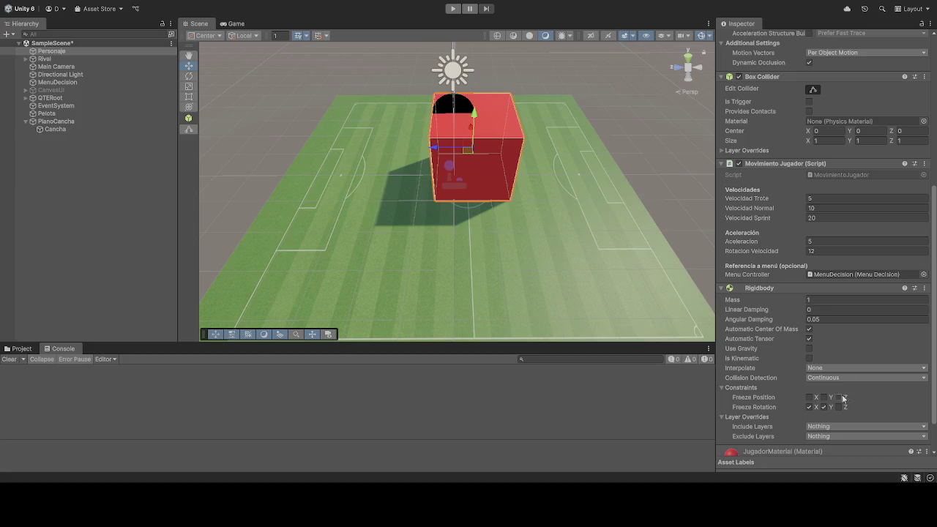
pyautogui.click(810, 407)
pyautogui.click(449, 10)
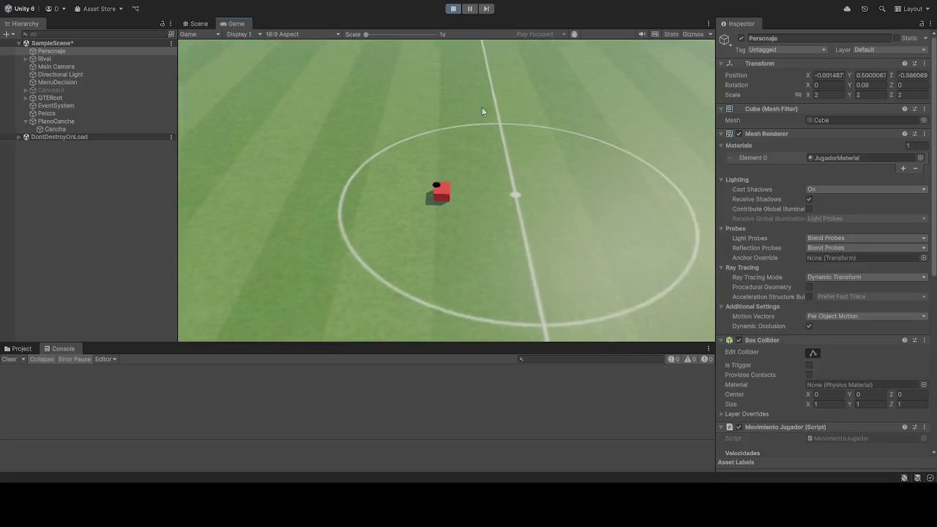
# Drive the cube forward and left with X rotation free, then stop the game
pyautogui.press('w')
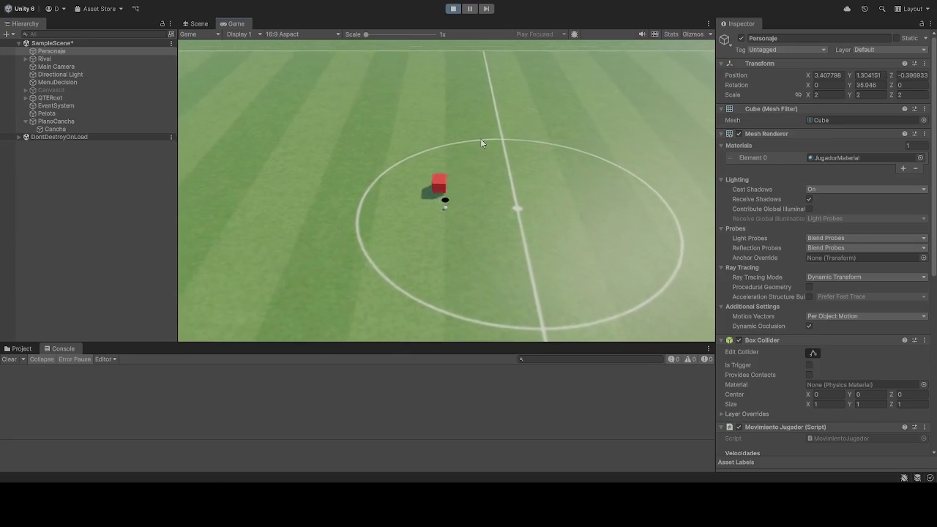
pyautogui.press('w')
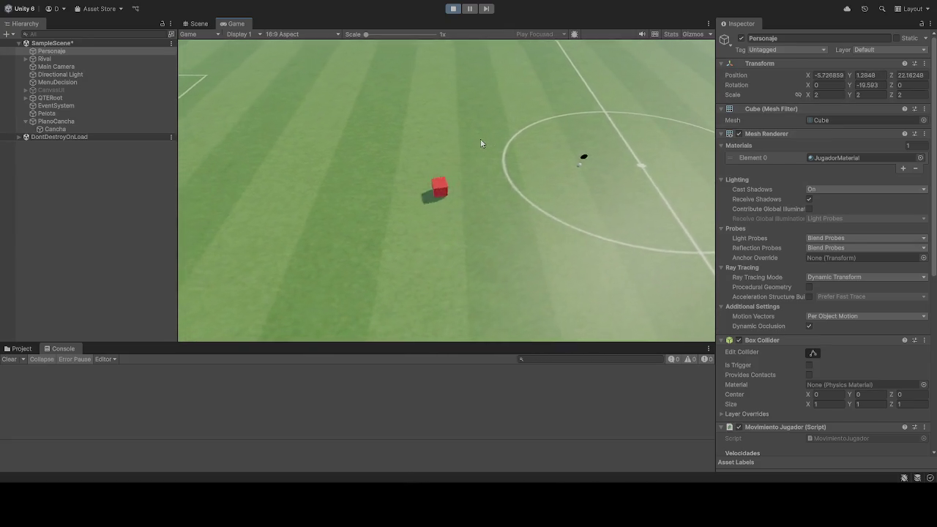
pyautogui.click(453, 8)
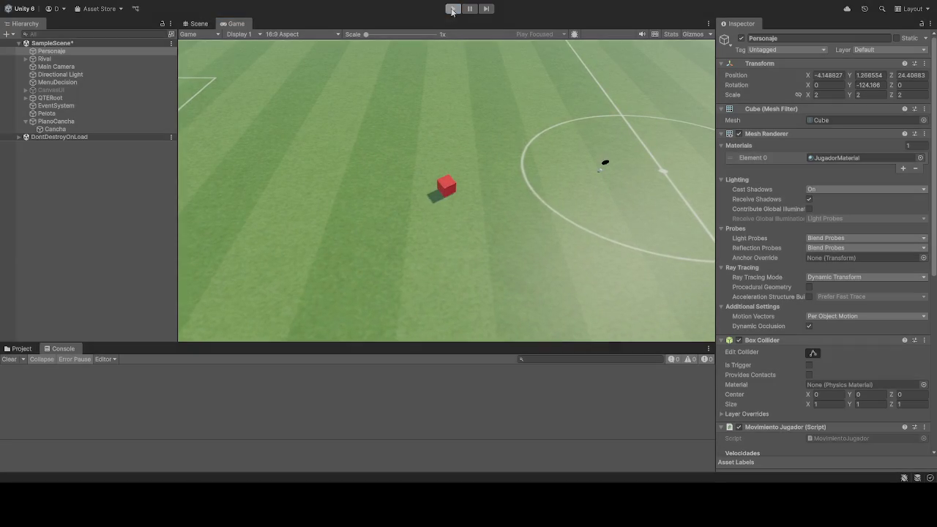
pyautogui.scroll(-3, 815, 341)
pyautogui.scroll(-6, 815, 341)
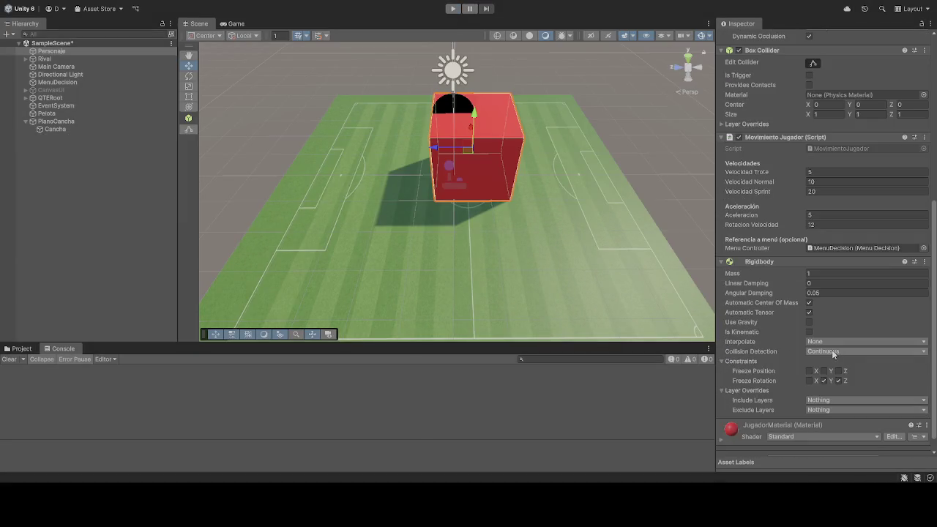
pyautogui.click(809, 380)
pyautogui.scroll(-1, 826, 390)
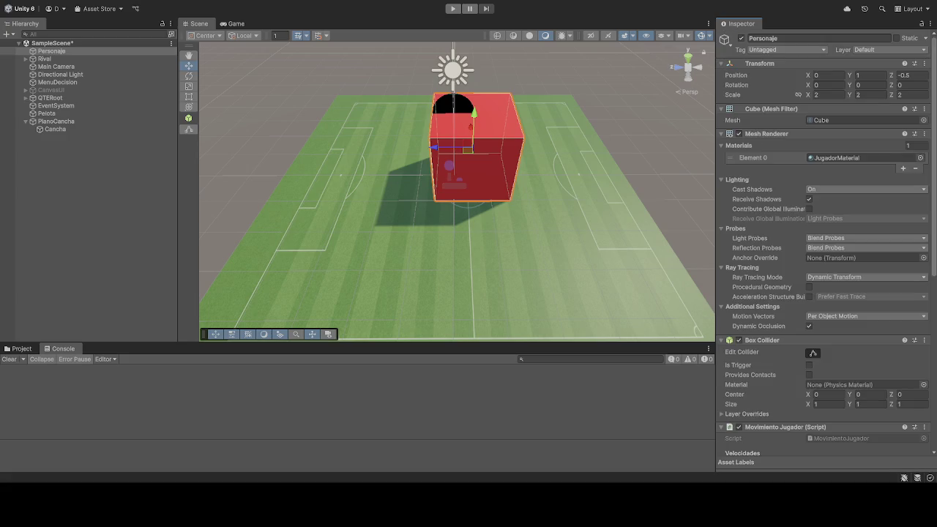
pyautogui.click(452, 8)
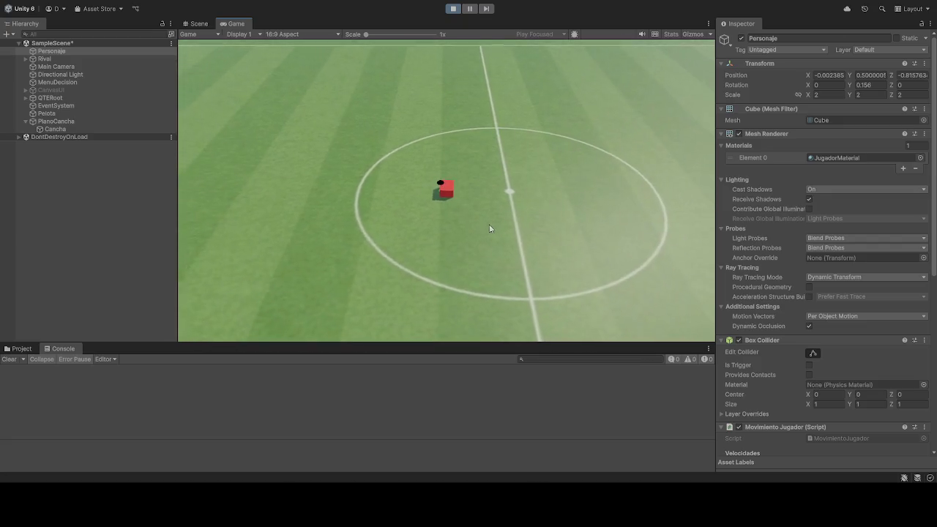
# Drive Personaje into the ball with W, then turn it in place with A
pyautogui.press('w')
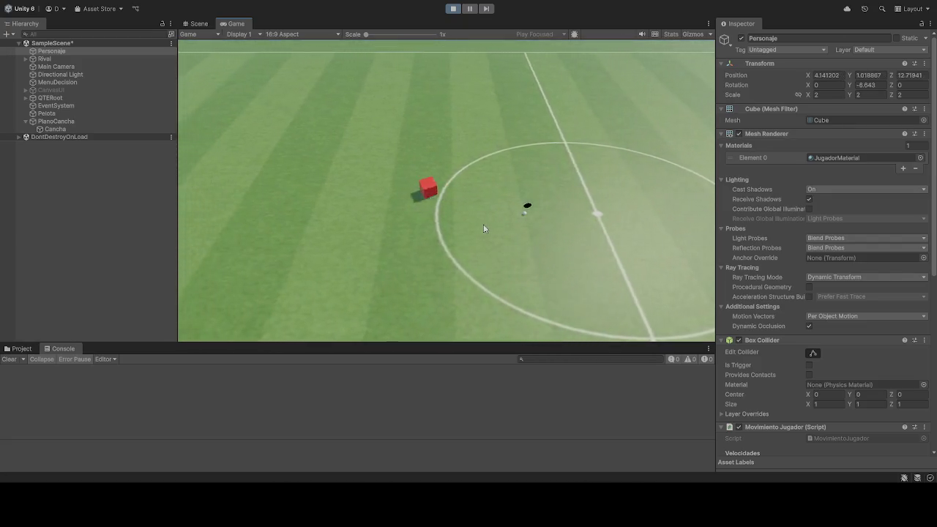
pyautogui.press('a')
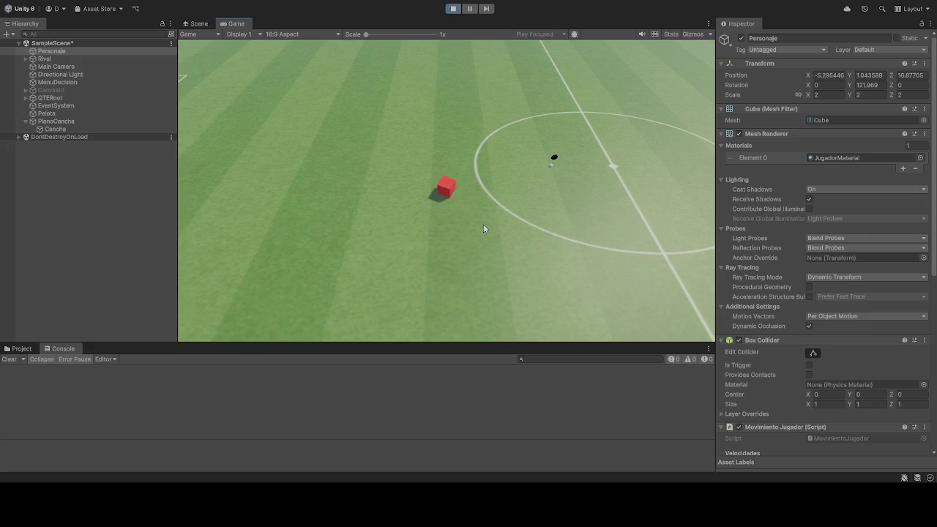
pyautogui.press('a')
pyautogui.press('a')
pyautogui.press('a')
pyautogui.press('a')
pyautogui.press('a')
pyautogui.press('a')
pyautogui.press('a')
pyautogui.press('a')
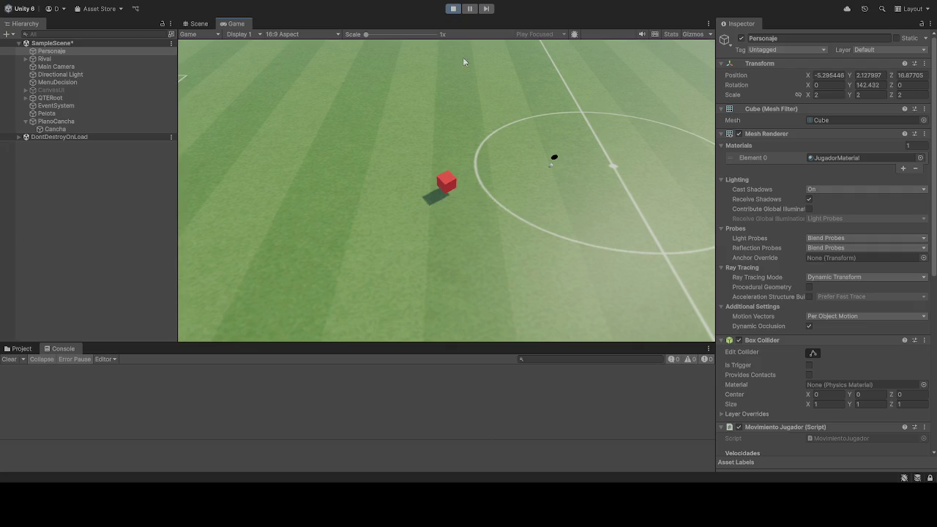
# Restart the game, make the cube rise with Space, move it forward and left, then stop
pyautogui.click(454, 8)
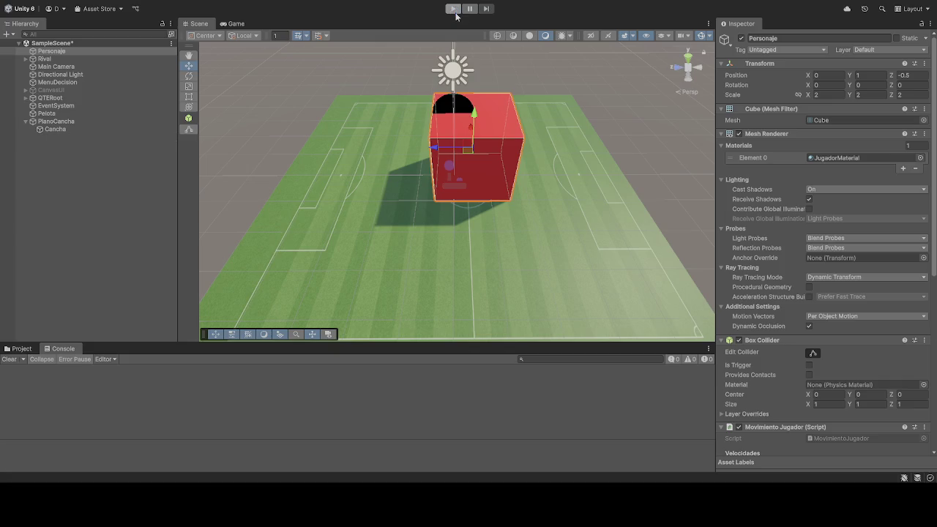
pyautogui.click(454, 10)
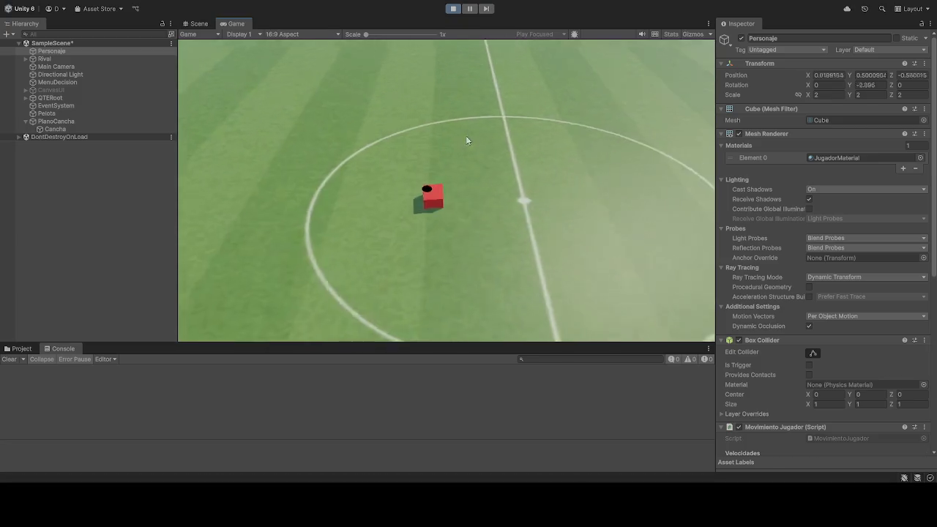
pyautogui.press('space')
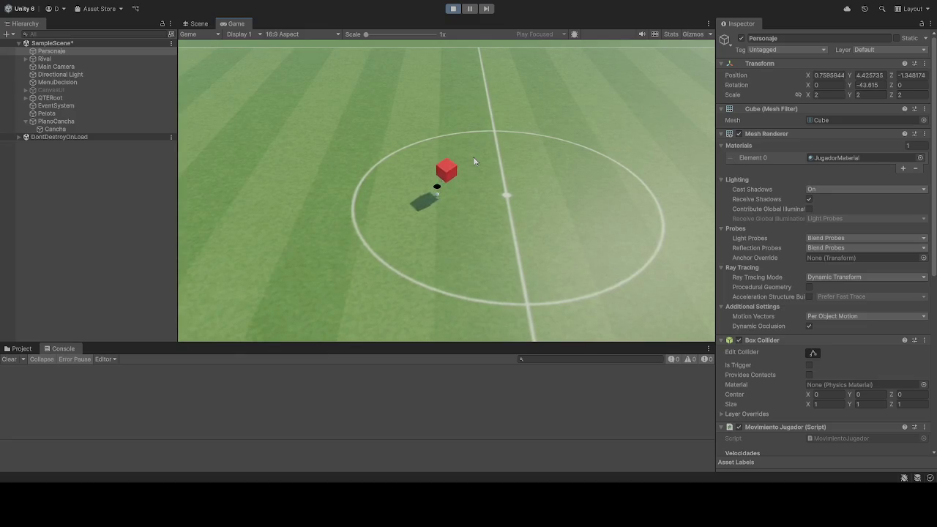
pyautogui.press('w')
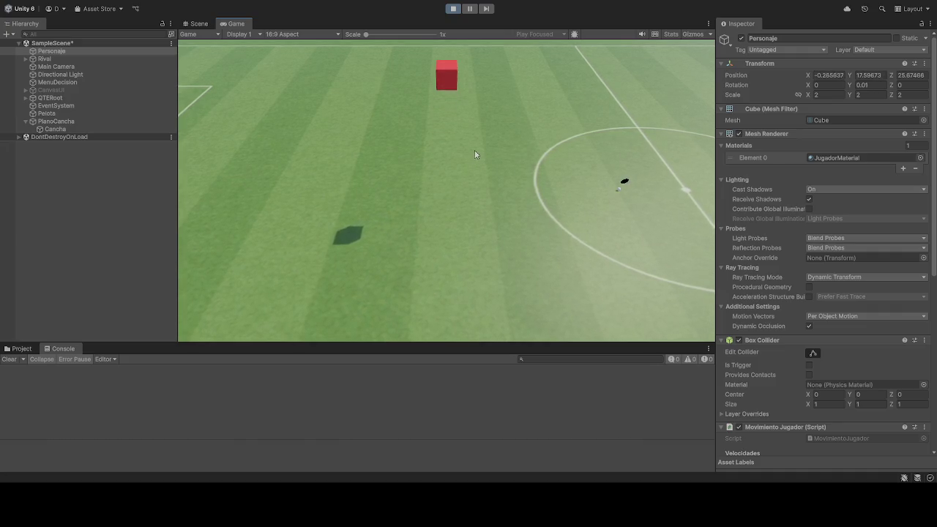
pyautogui.press('a')
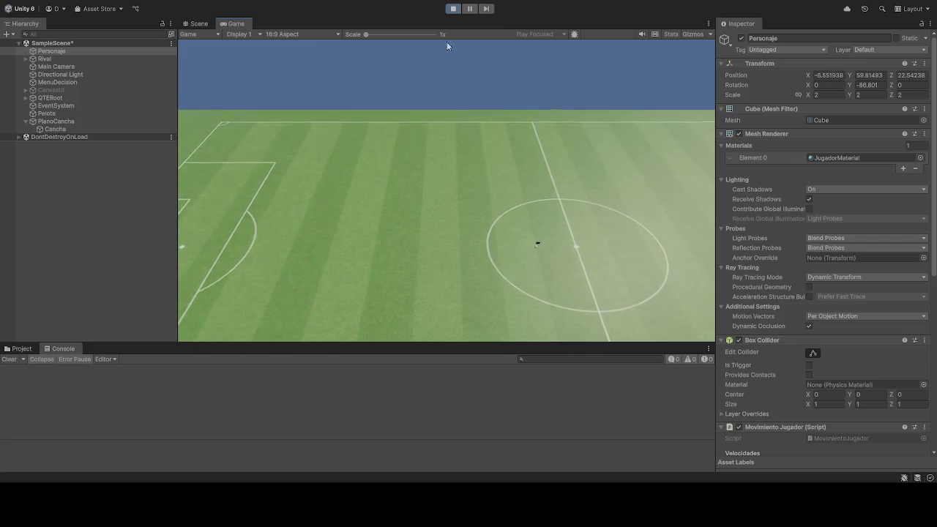
pyautogui.click(453, 9)
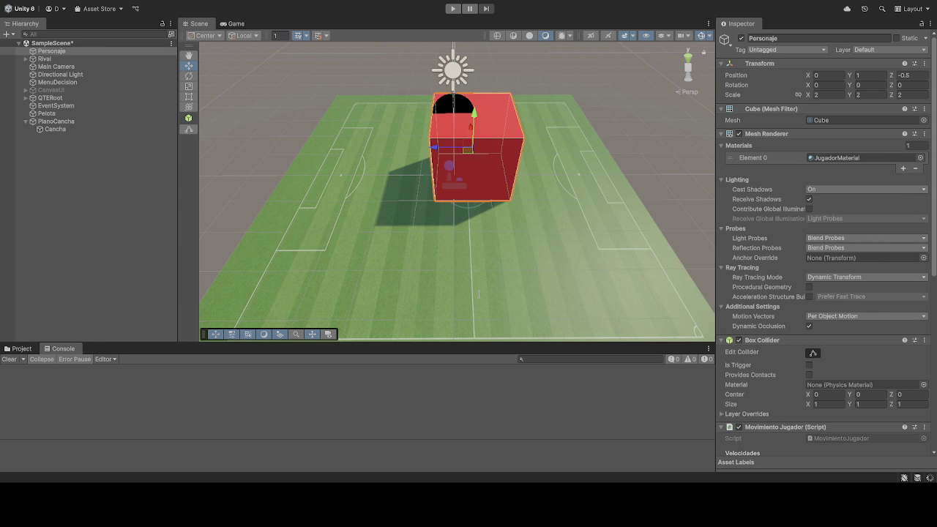
# Play the scene, drive Personaje forward, right and far left across the field, then stop
pyautogui.click(453, 8)
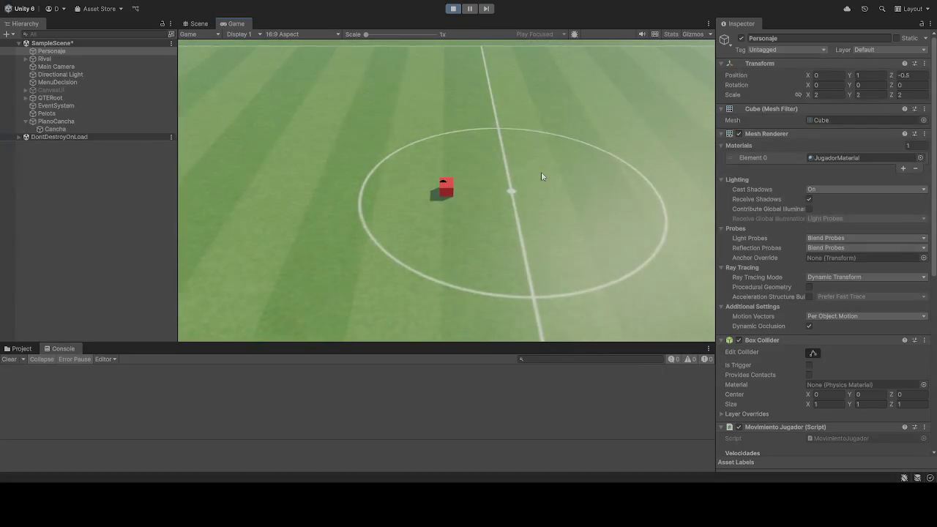
pyautogui.press('w')
pyautogui.press('d')
pyautogui.press('w')
pyautogui.press('d')
pyautogui.press('a')
pyautogui.press('w')
pyautogui.press('d')
pyautogui.press('d')
pyautogui.press('d')
pyautogui.press('d')
pyautogui.press('d')
pyautogui.press('d')
pyautogui.press('d')
pyautogui.press('d')
pyautogui.press('d')
pyautogui.press('d')
pyautogui.press('d')
pyautogui.press('d')
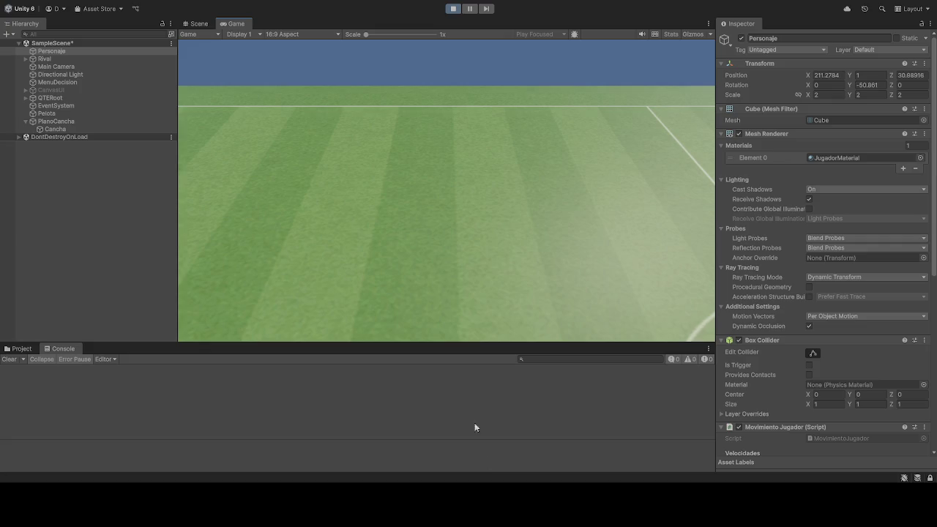
pyautogui.click(453, 10)
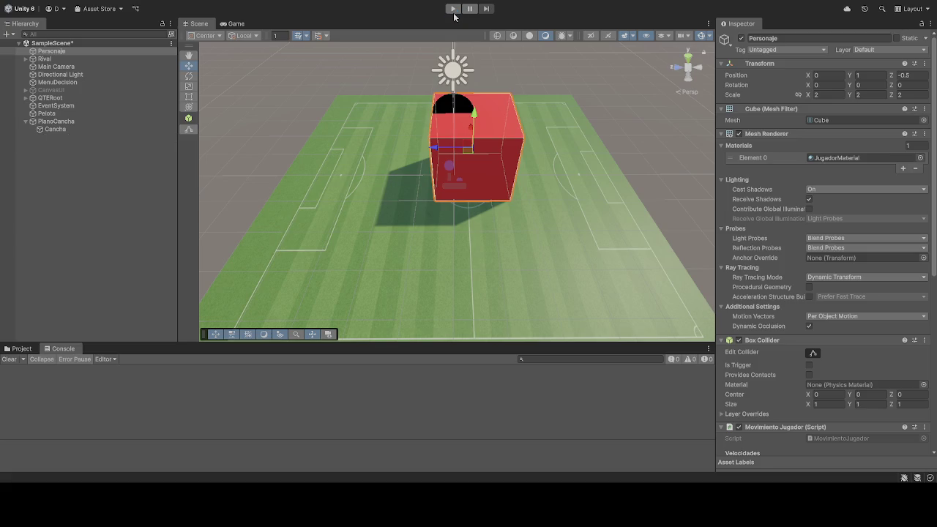
# Restart the game and drive the cube up the field, back to centre, and turn it left and right
pyautogui.click(453, 10)
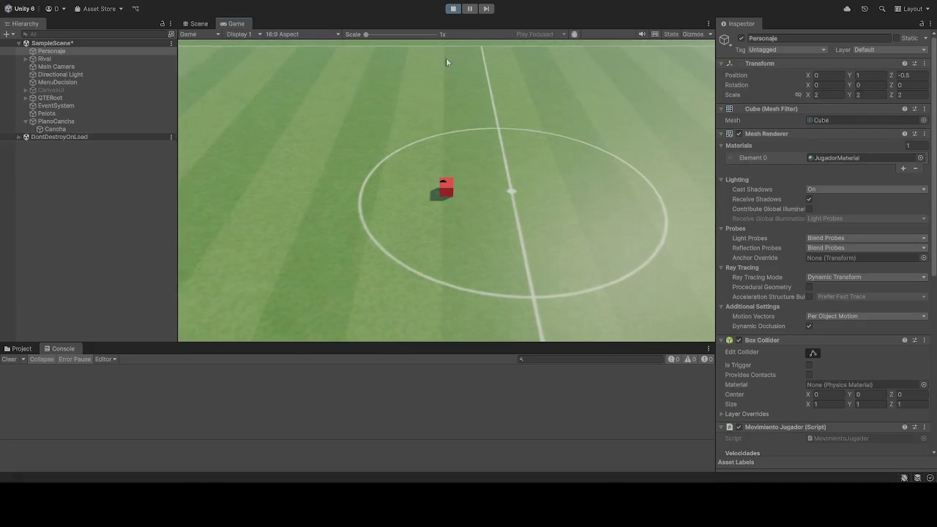
pyautogui.press('w')
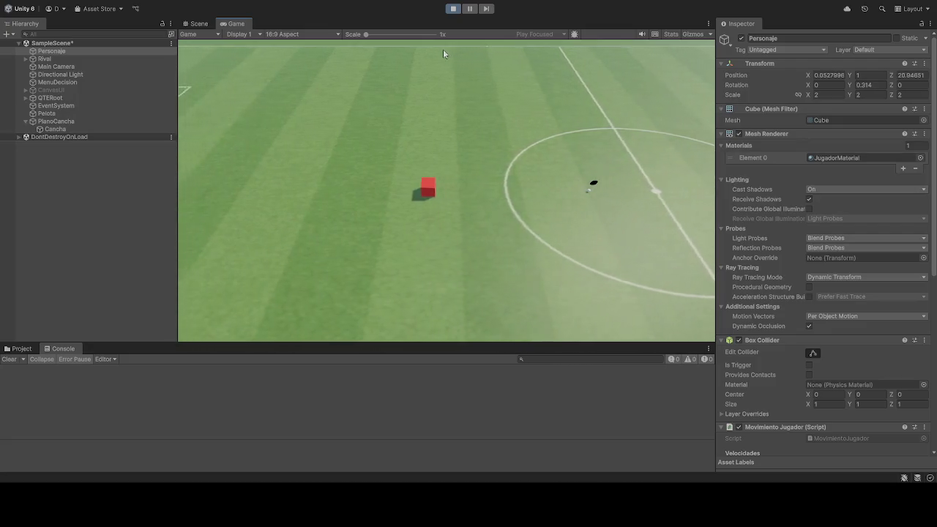
pyautogui.press('s')
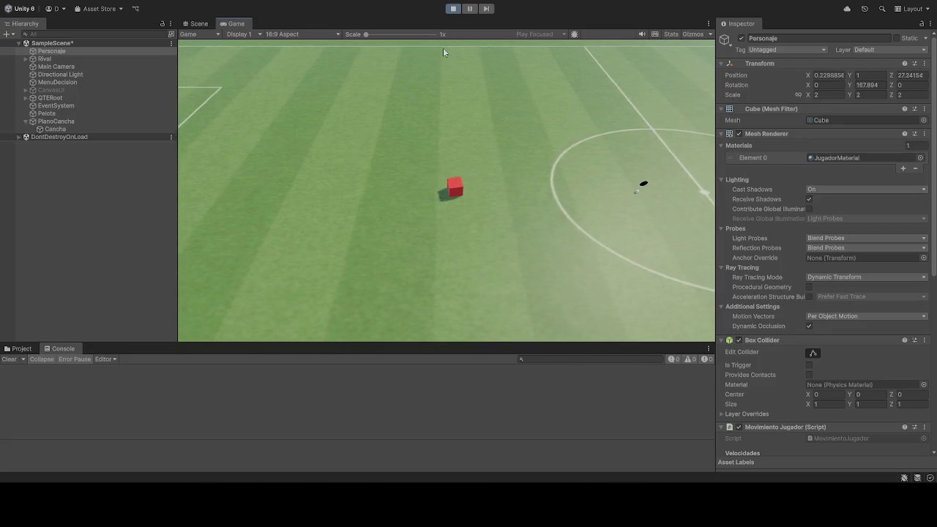
pyautogui.press('s')
pyautogui.press('w')
pyautogui.press('a')
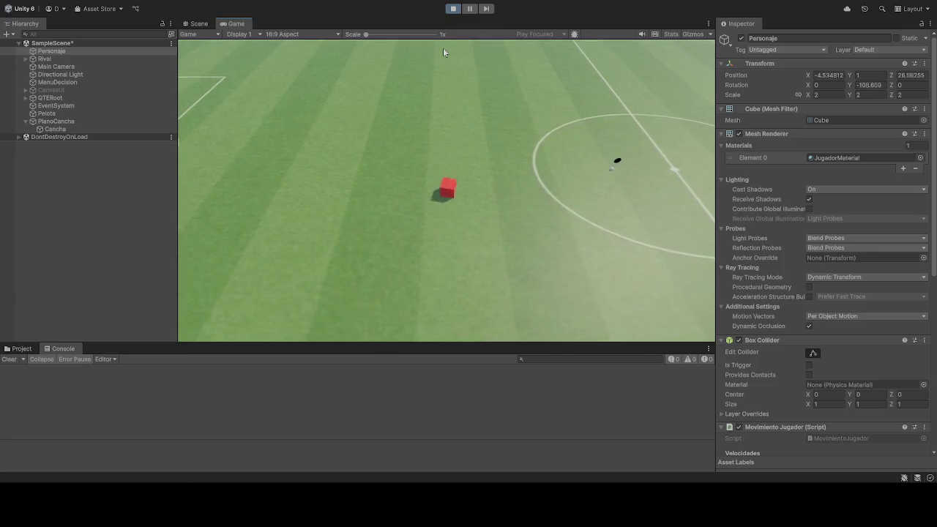
pyautogui.press('d')
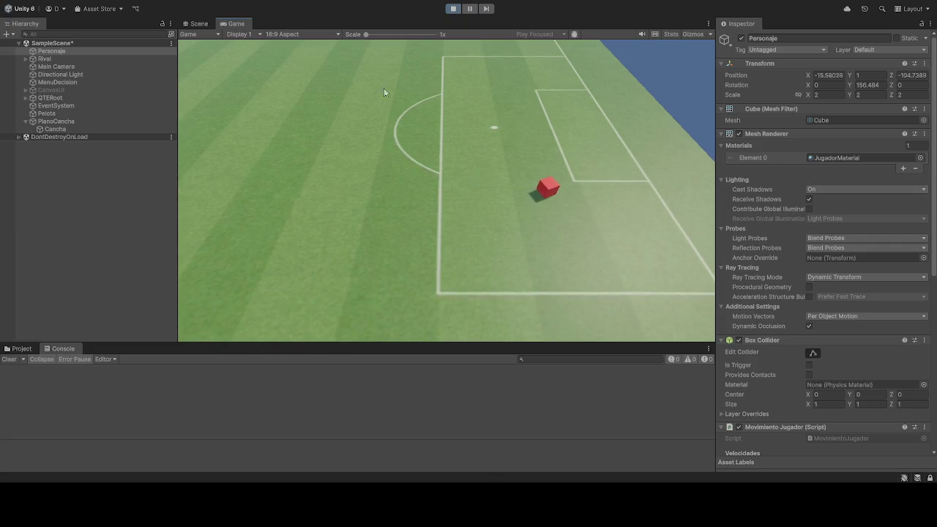
# Stop the game, resetting Personaje to position 0, 1, -0.5
pyautogui.click(453, 8)
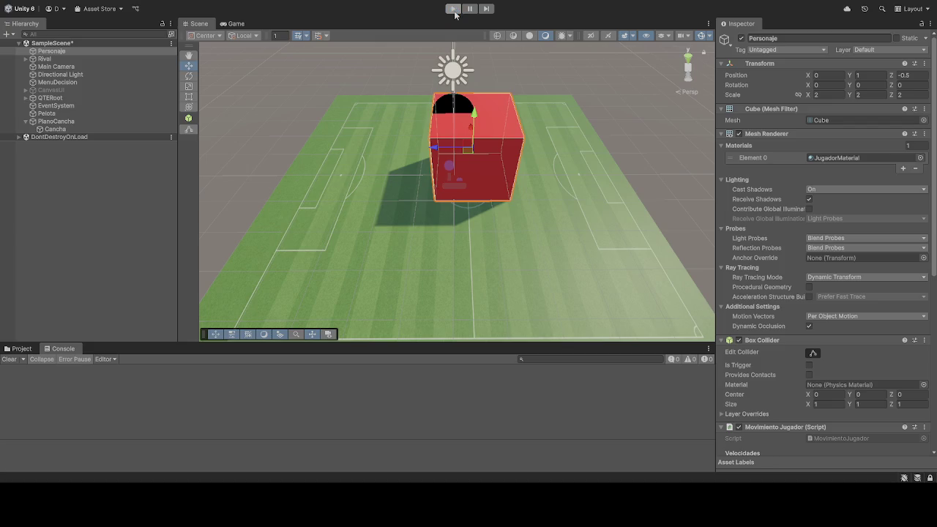
# Enter Play mode and drive the Personaje cube forward, back and sideways with W, S, A, D
pyautogui.click(453, 8)
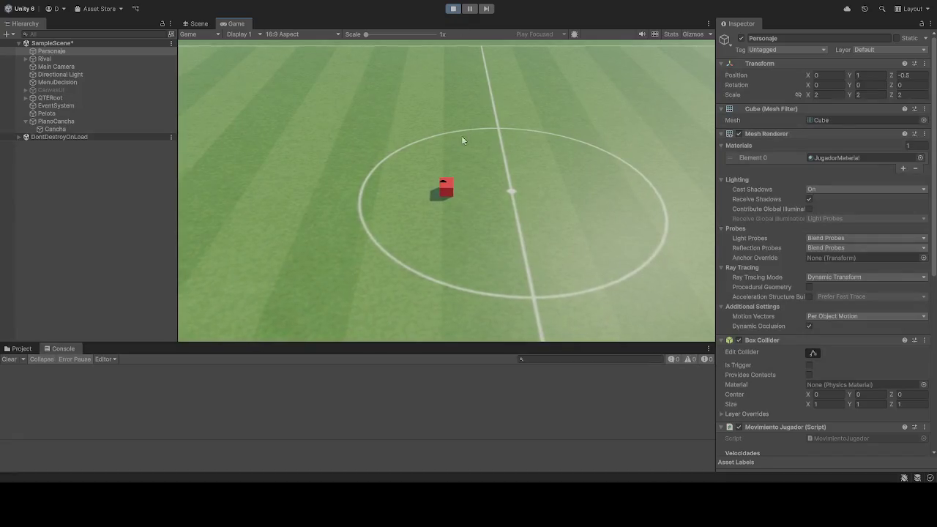
pyautogui.press('w')
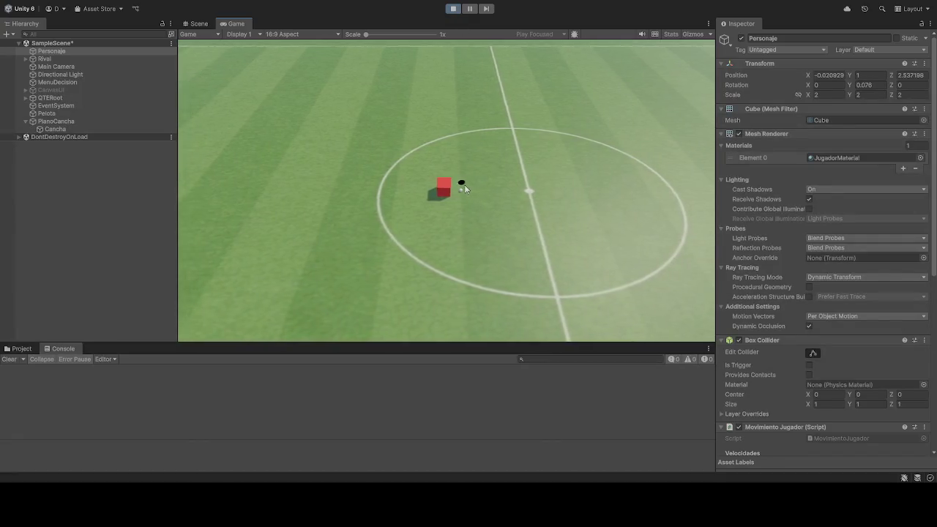
pyautogui.press('s')
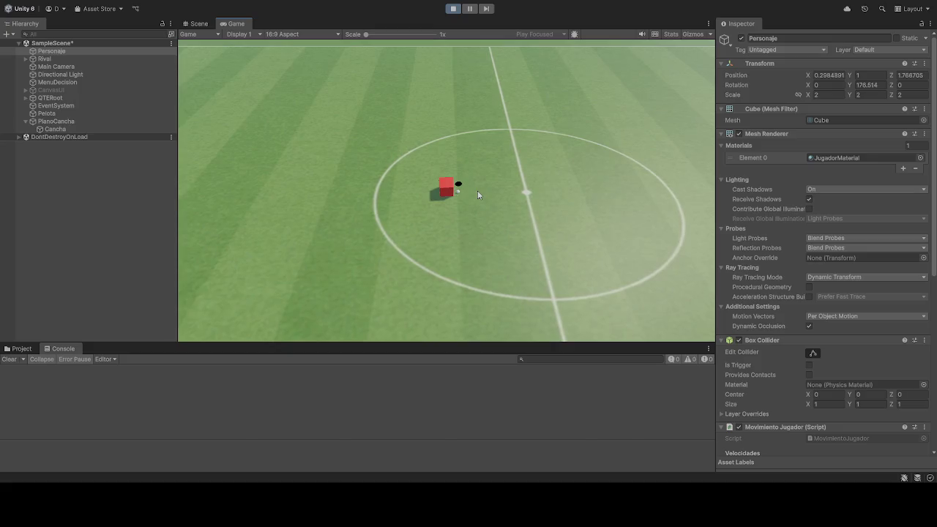
pyautogui.press('a')
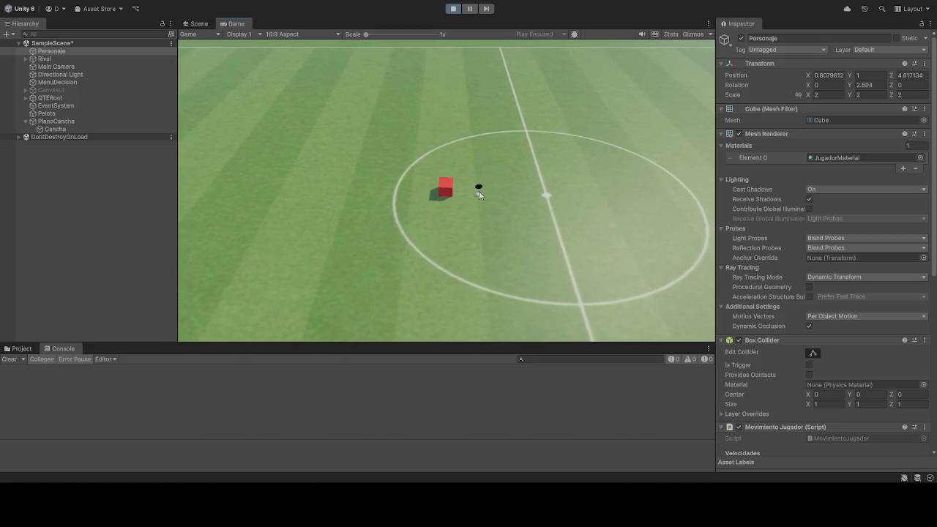
pyautogui.press('d')
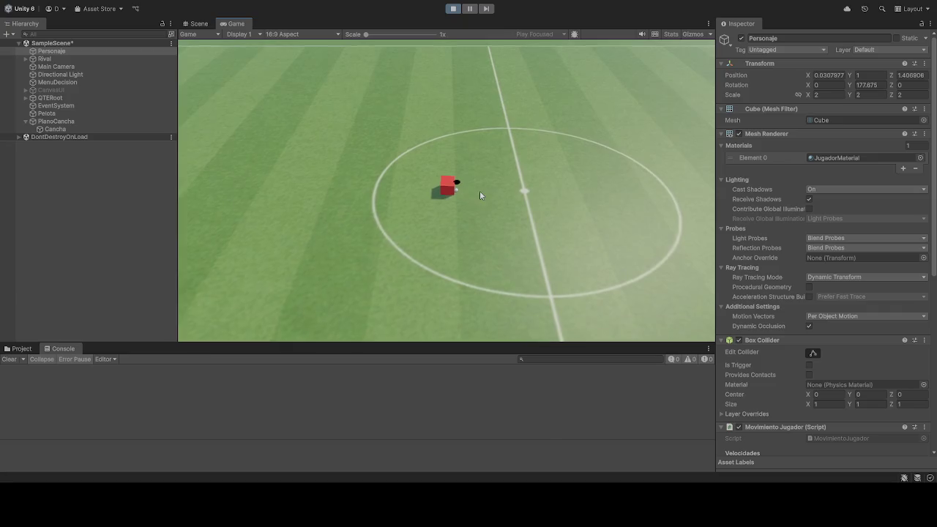
pyautogui.press('s')
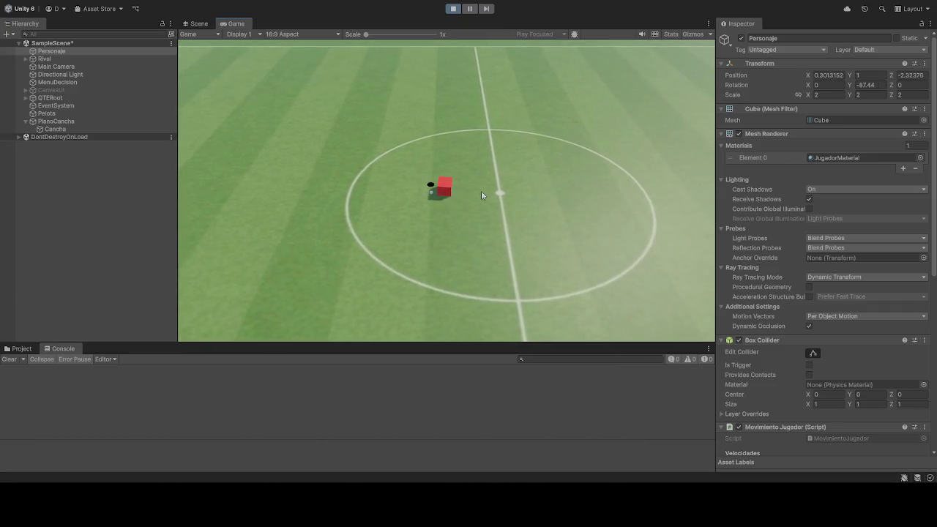
pyautogui.press('d')
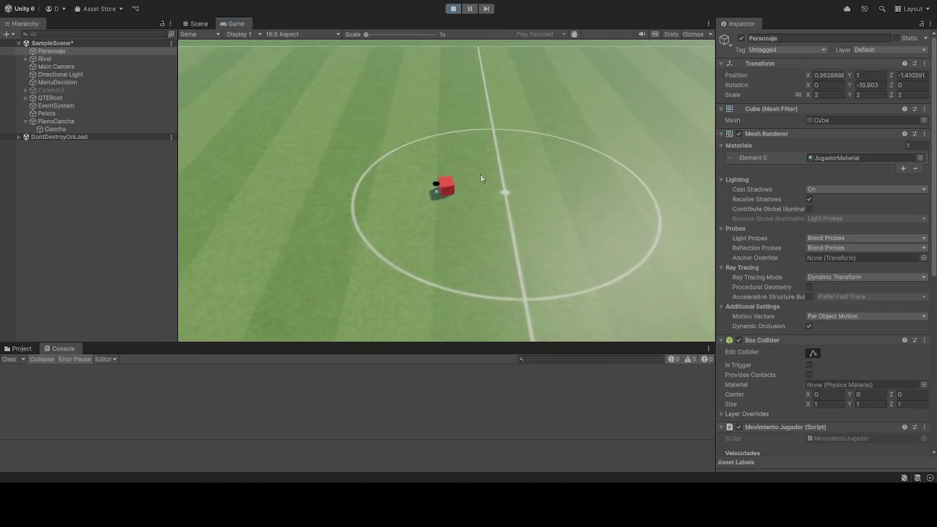
# Reset the run, drive the cube forward while turning it left across the pitch, then exit Play mode
pyautogui.click(452, 9)
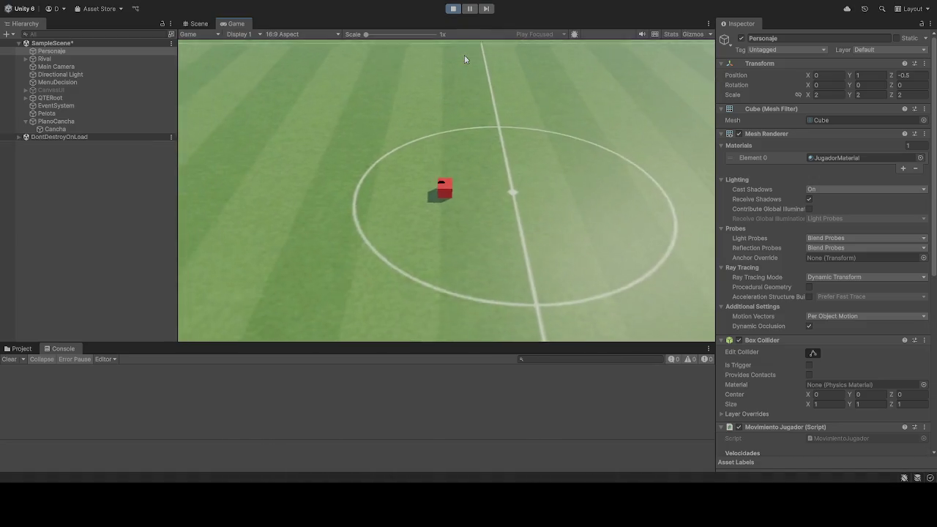
pyautogui.press('w')
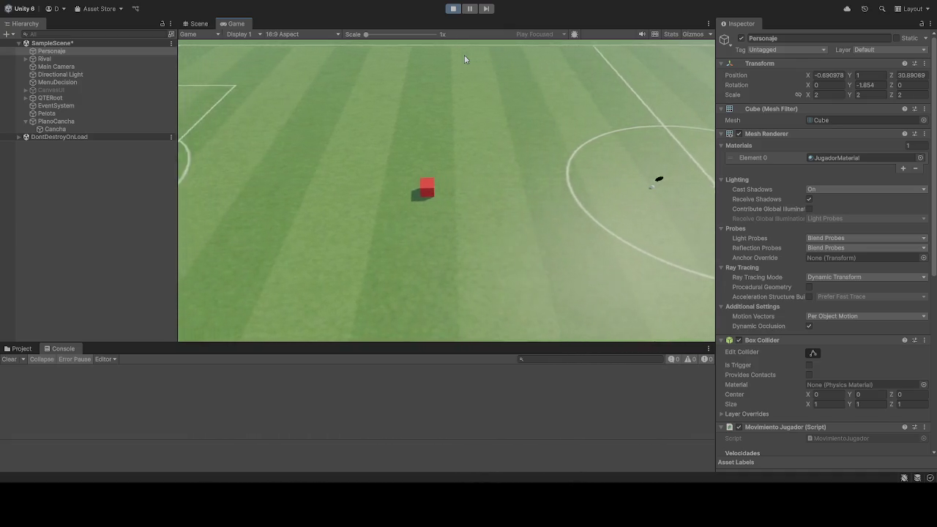
pyautogui.press('a')
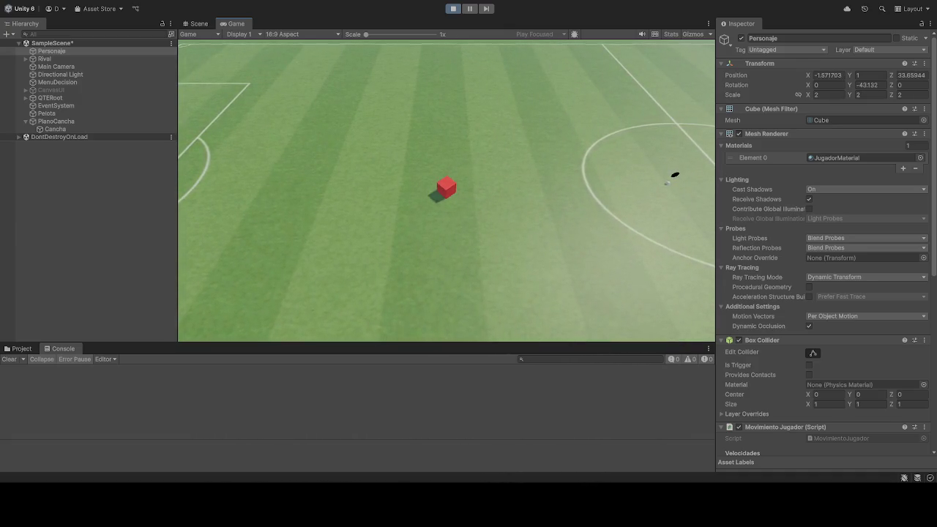
pyautogui.press('a')
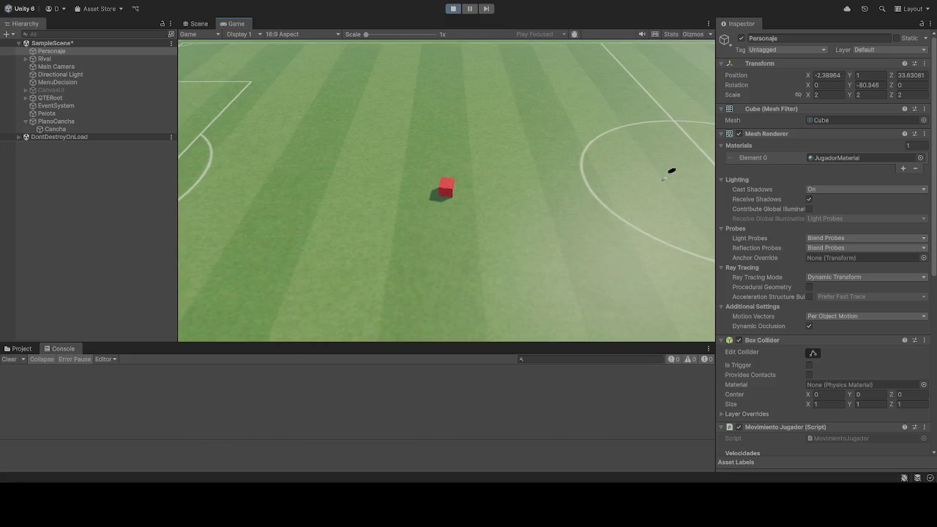
pyautogui.press('a')
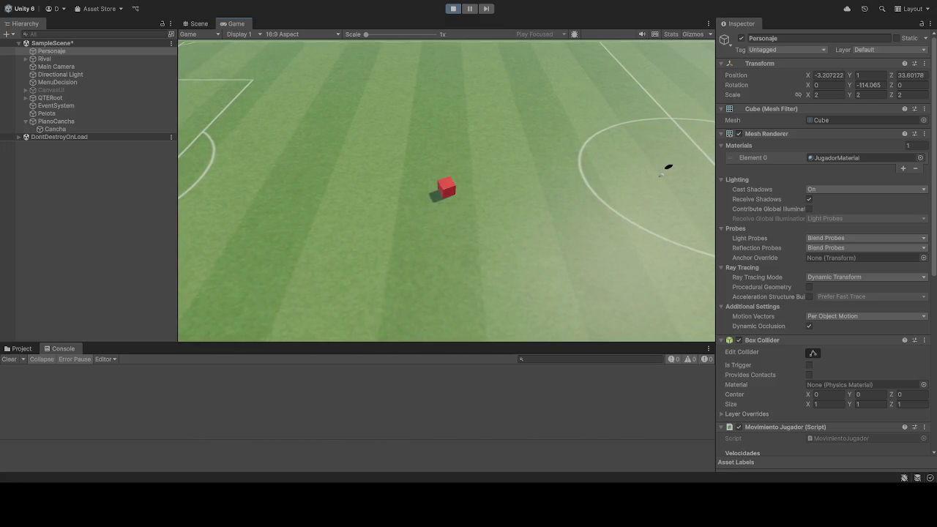
pyautogui.press('a')
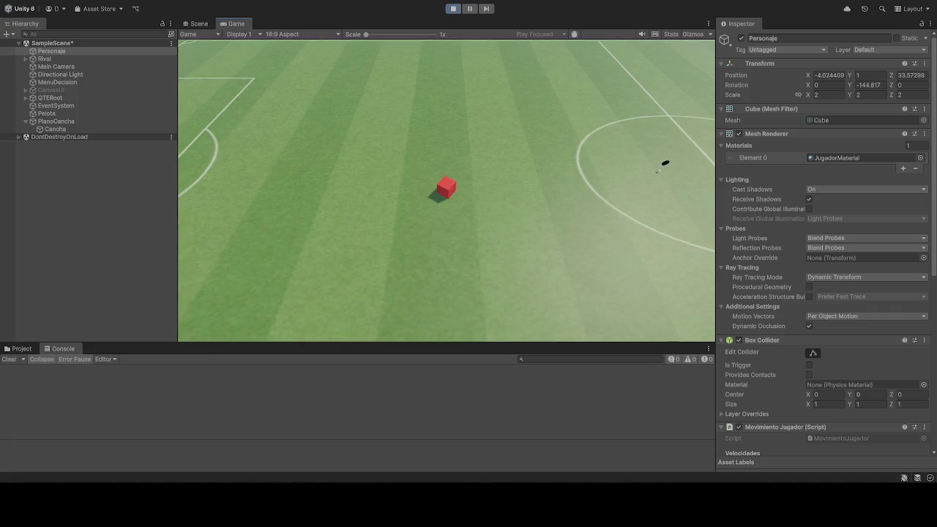
pyautogui.press('a')
pyautogui.press('a')
pyautogui.press('a')
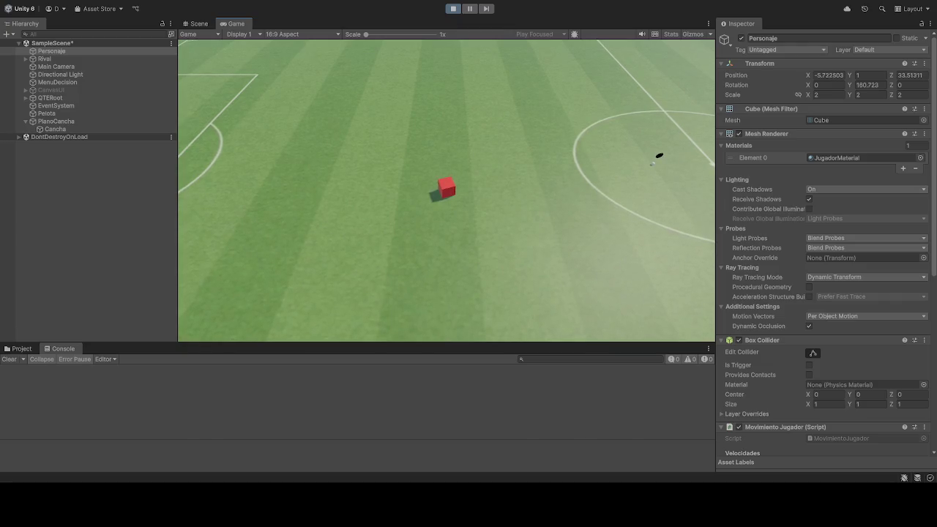
pyautogui.press('a')
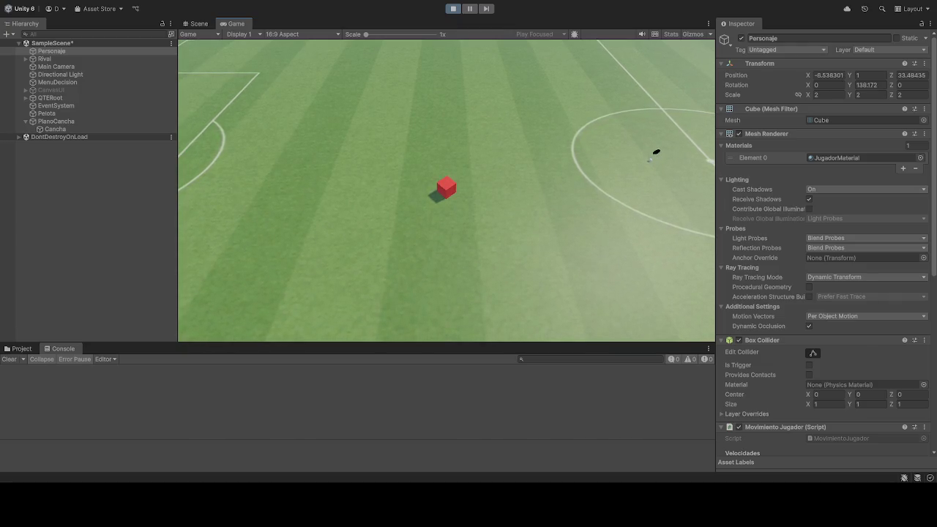
pyautogui.press('a')
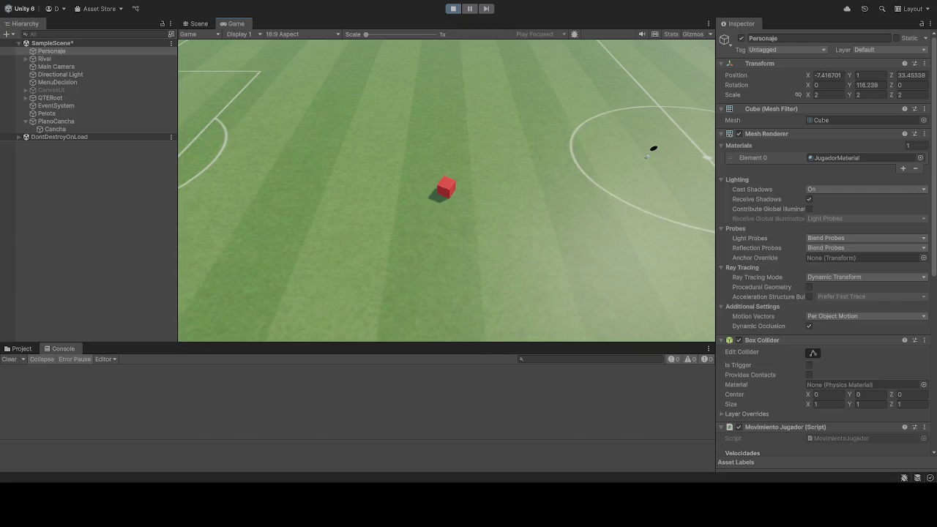
pyautogui.press('a')
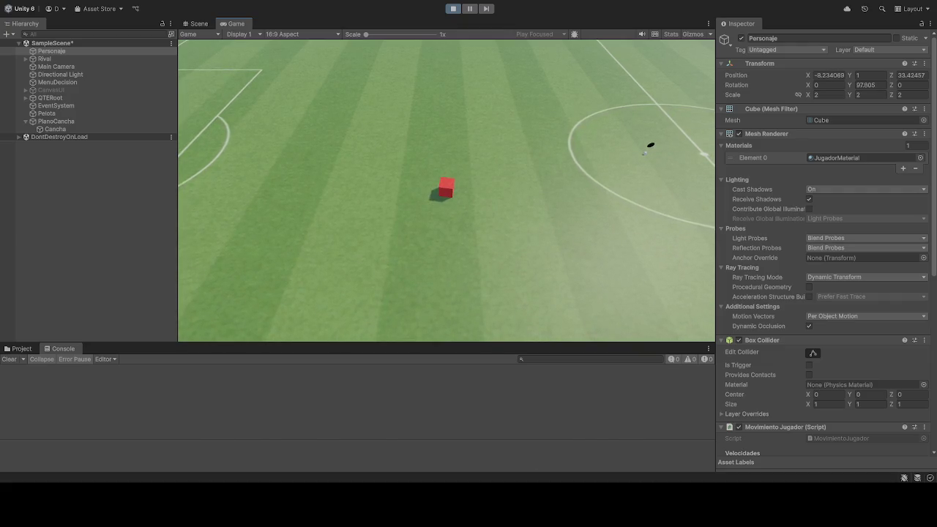
pyautogui.press('a')
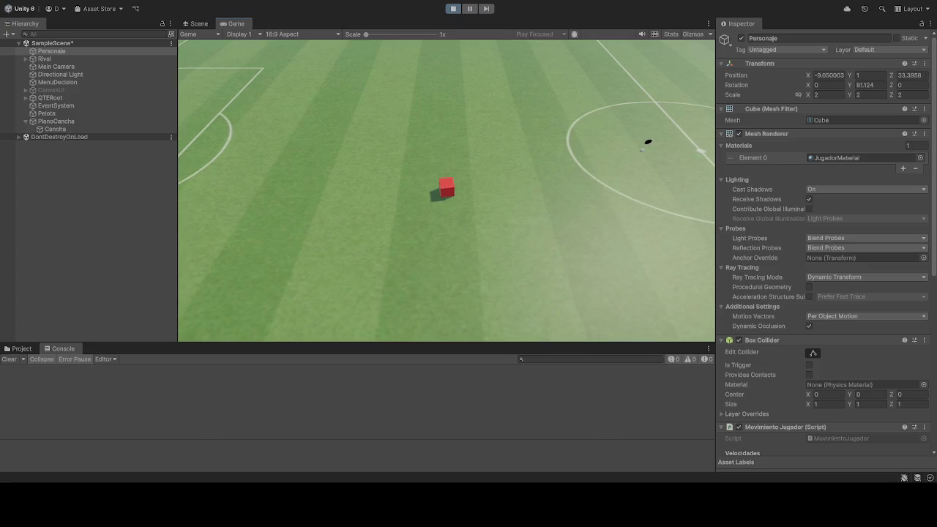
pyautogui.press('a')
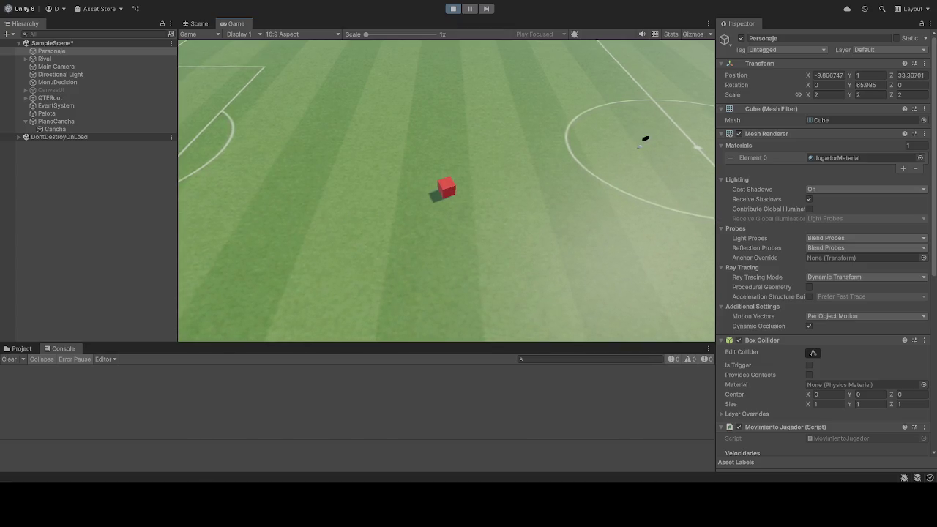
pyautogui.press('a')
pyautogui.press('a')
pyautogui.press('a')
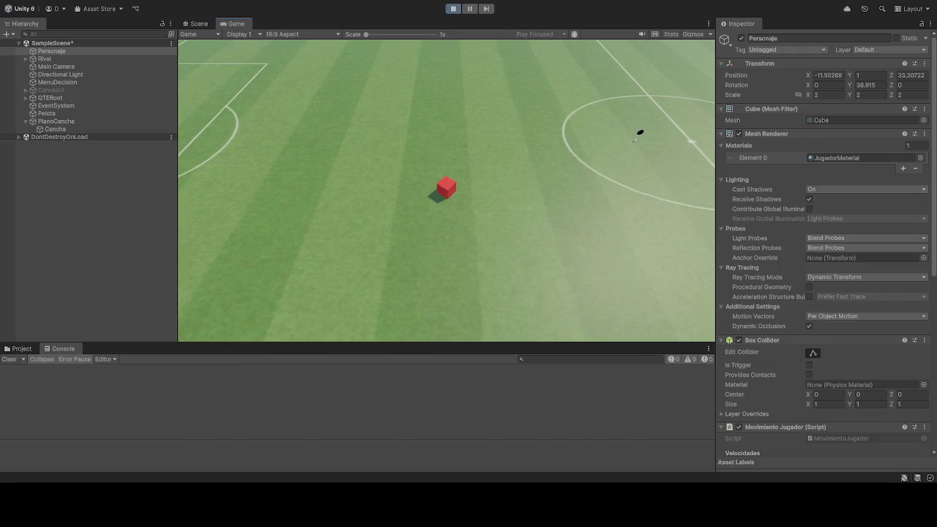
pyautogui.press('a')
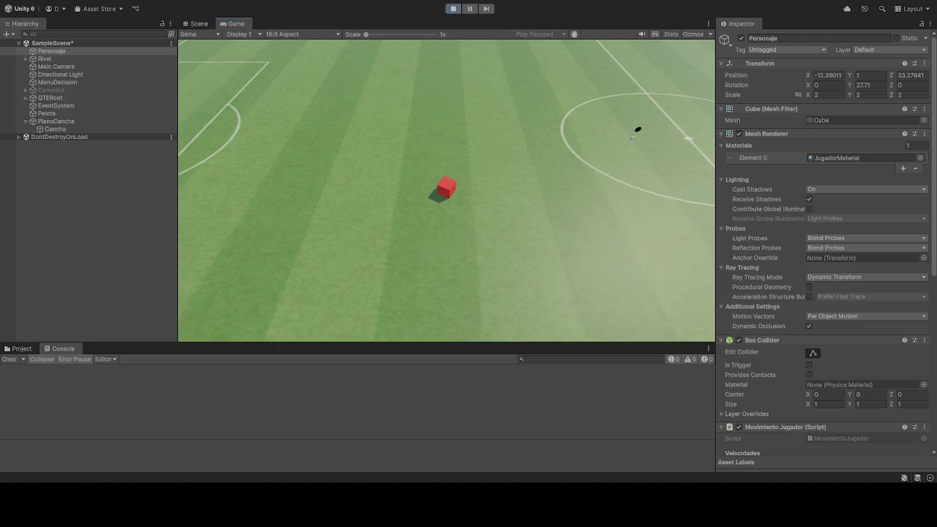
pyautogui.press('a')
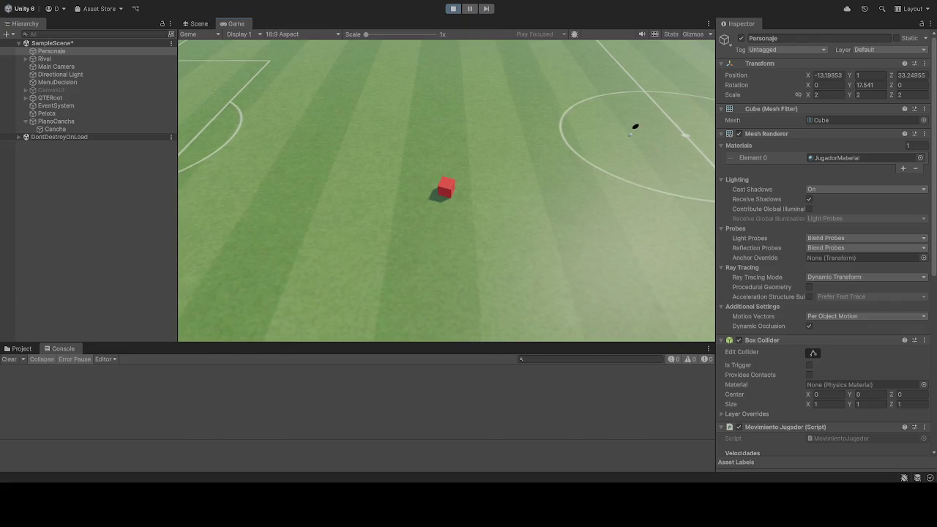
pyautogui.press('a')
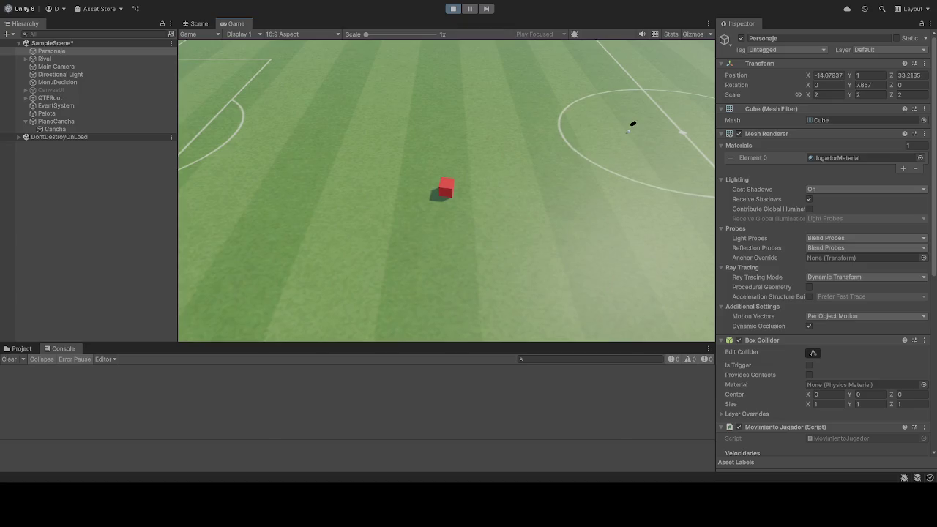
pyautogui.press('a')
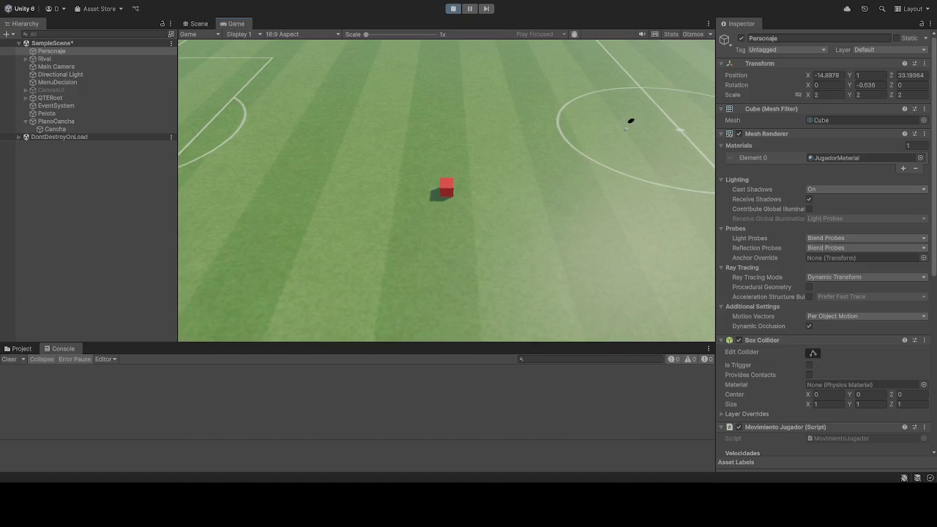
pyautogui.press('a')
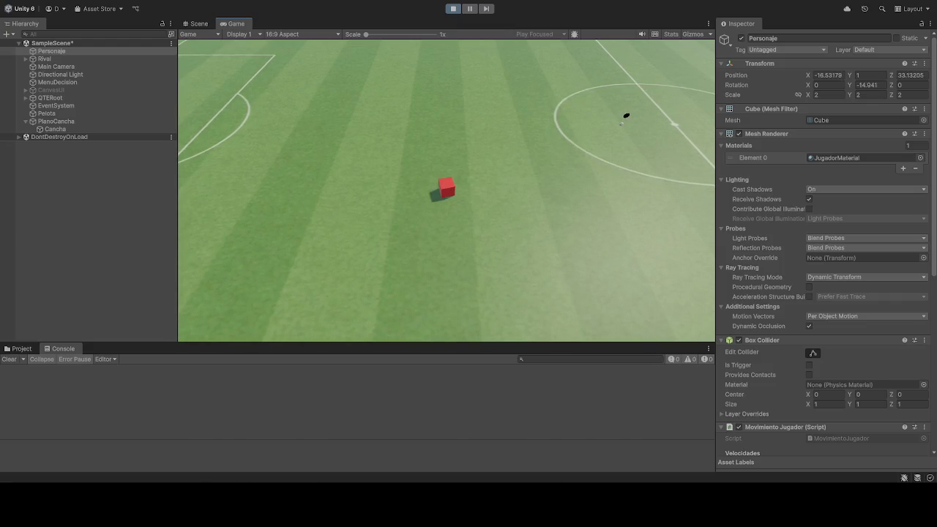
pyautogui.press('a')
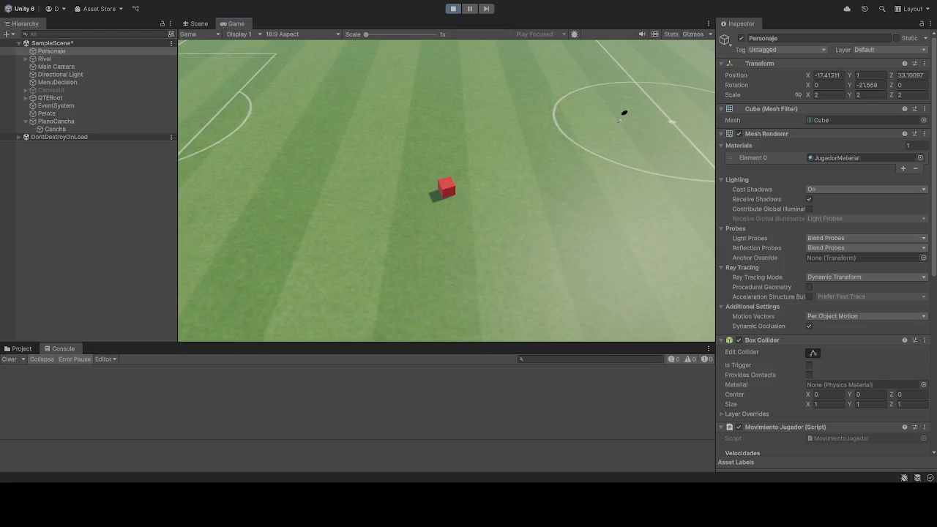
pyautogui.press('a')
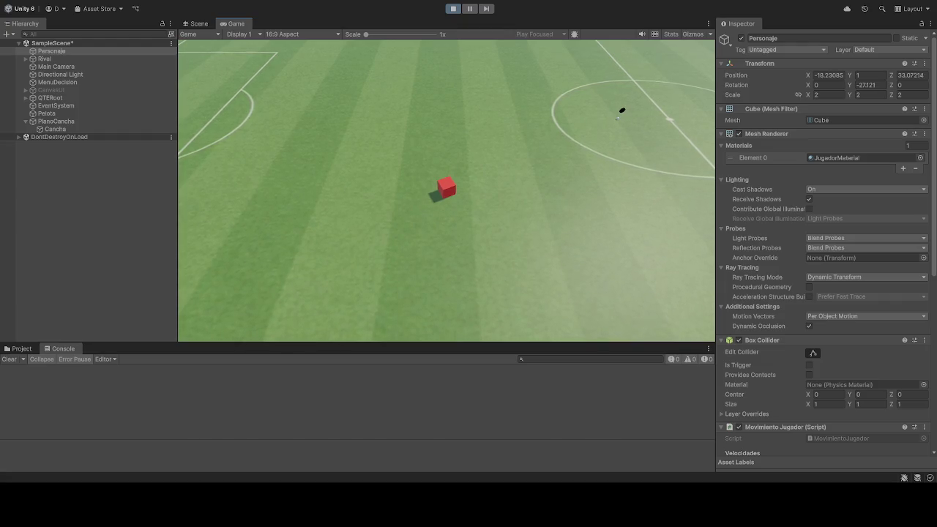
pyautogui.press('a')
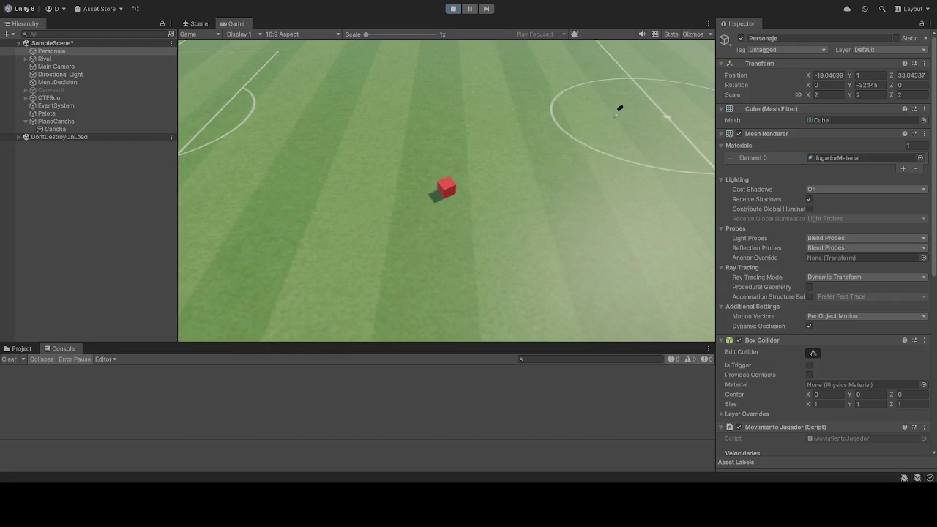
pyautogui.press('a')
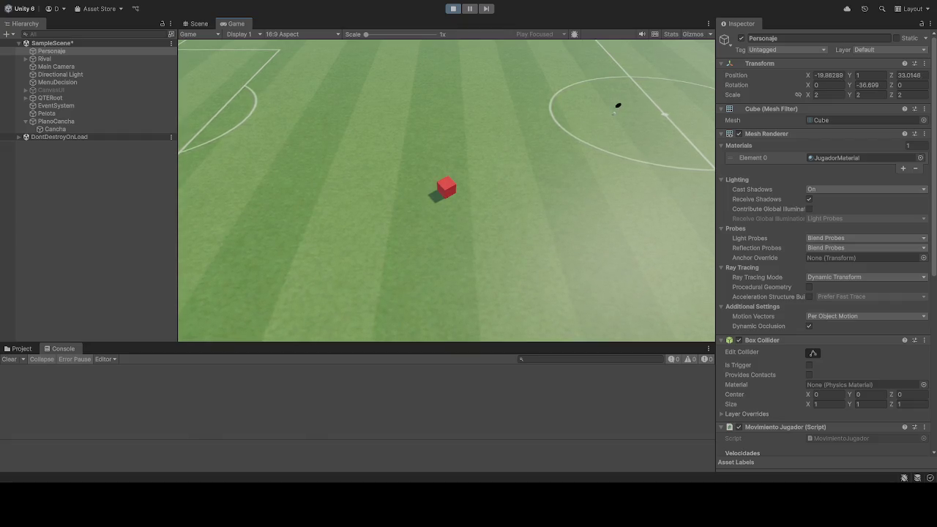
pyautogui.press('a')
pyautogui.press('a')
pyautogui.press('a')
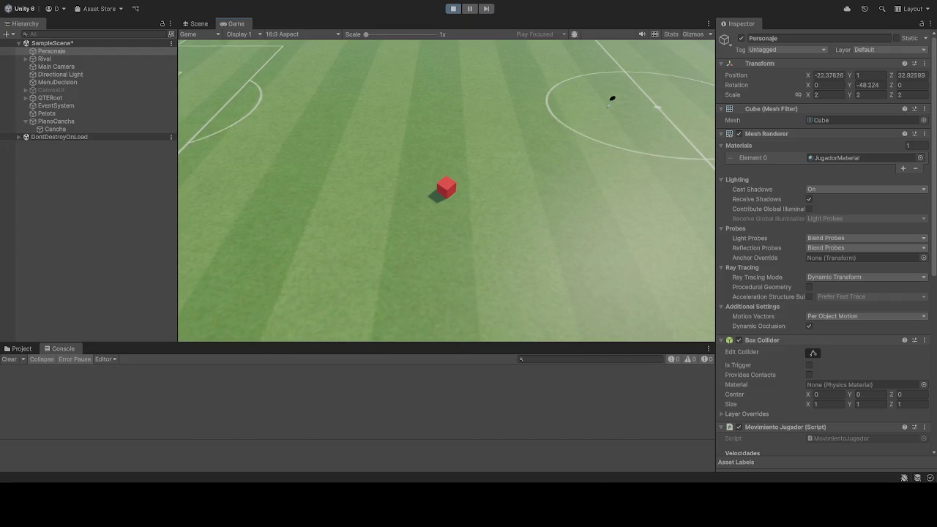
pyautogui.press('a')
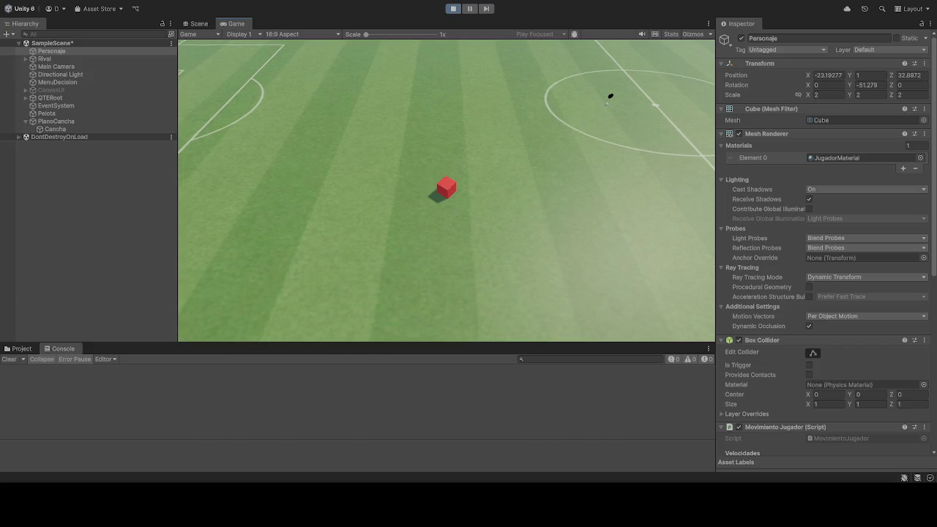
pyautogui.press('a')
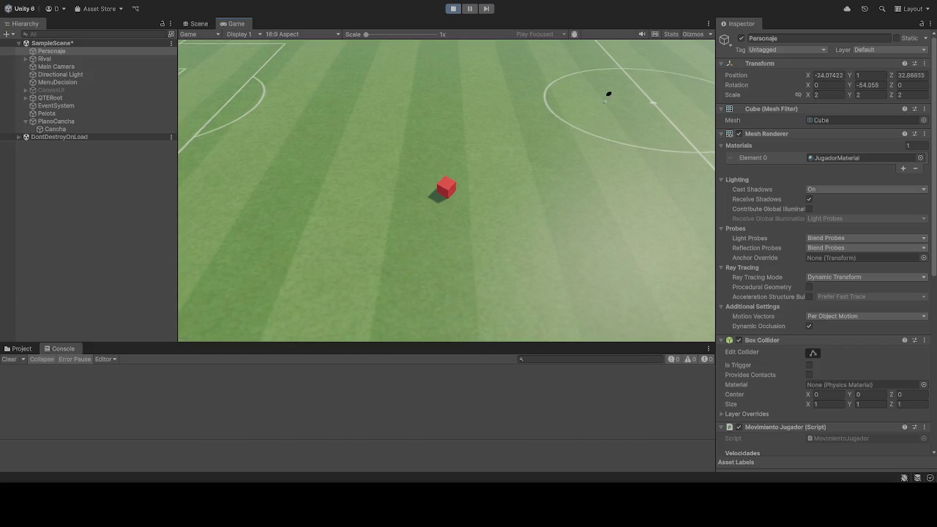
pyautogui.press('a')
pyautogui.press('a')
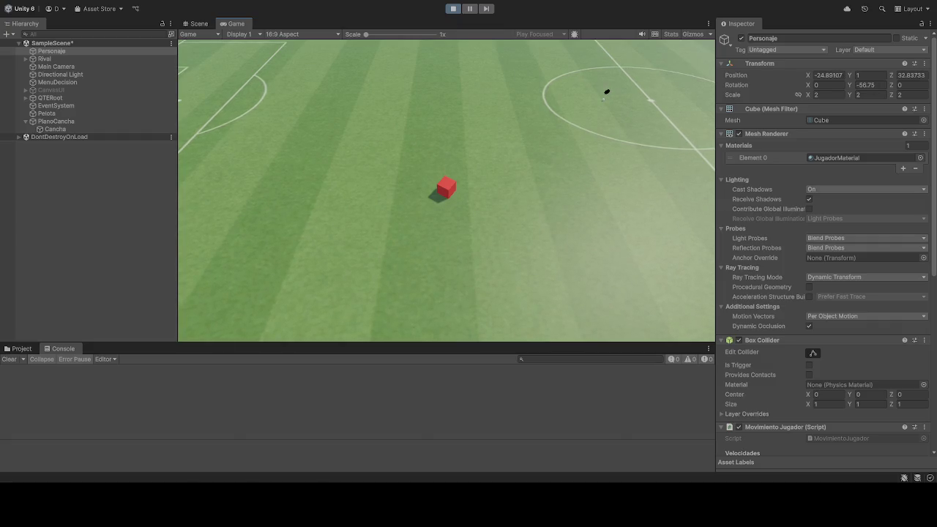
pyautogui.press('a')
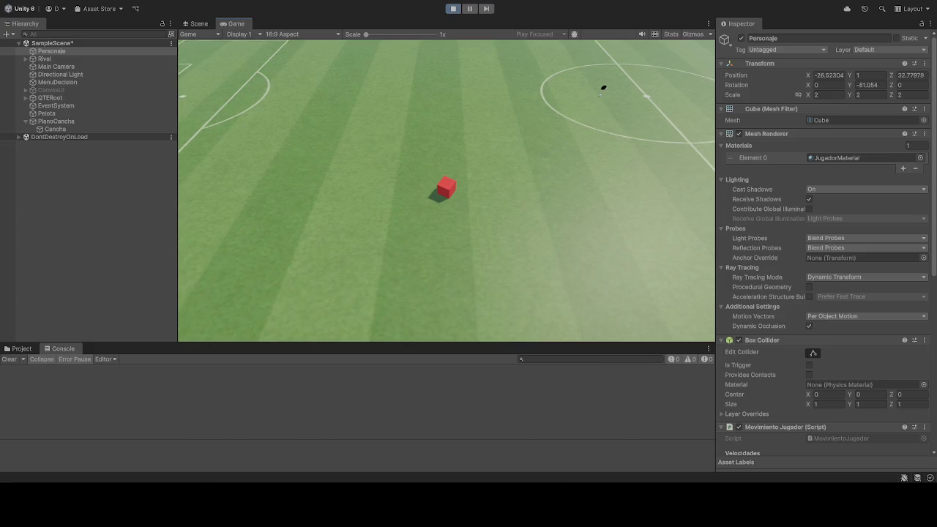
pyautogui.press('a')
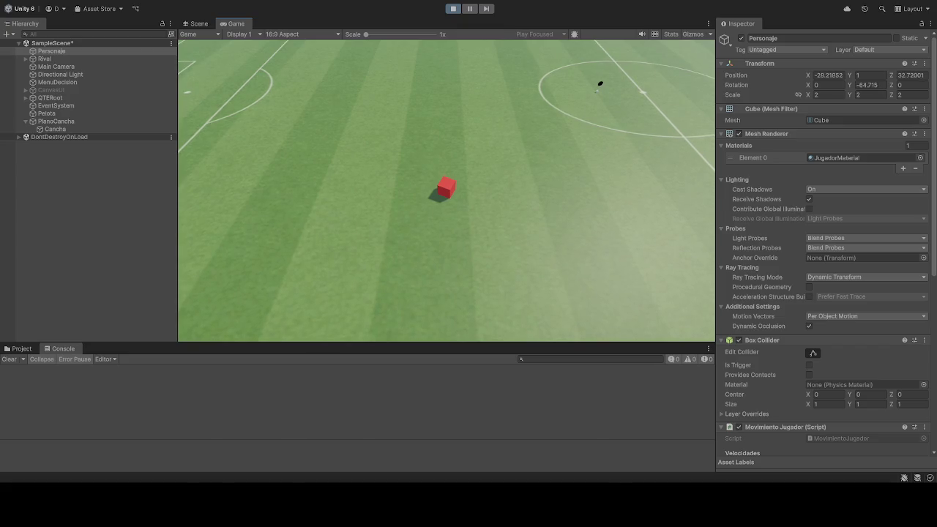
pyautogui.press('a')
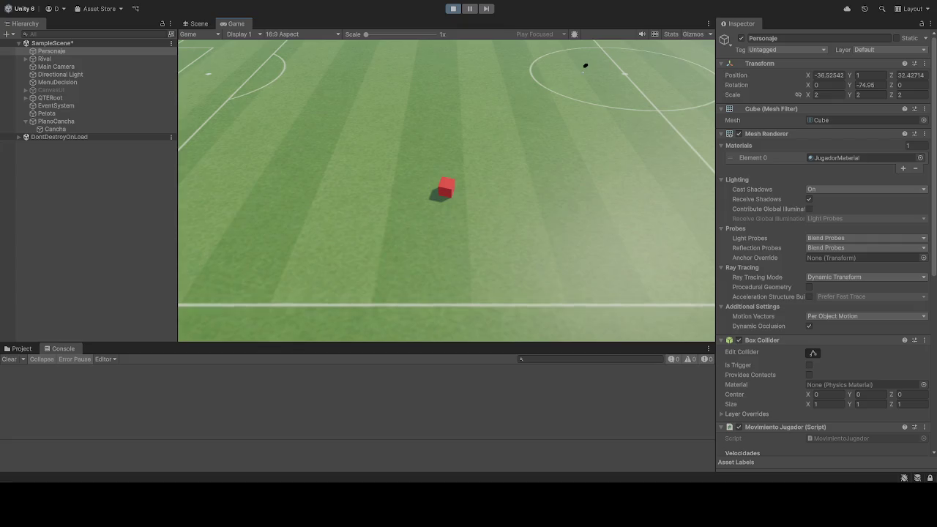
pyautogui.click(454, 8)
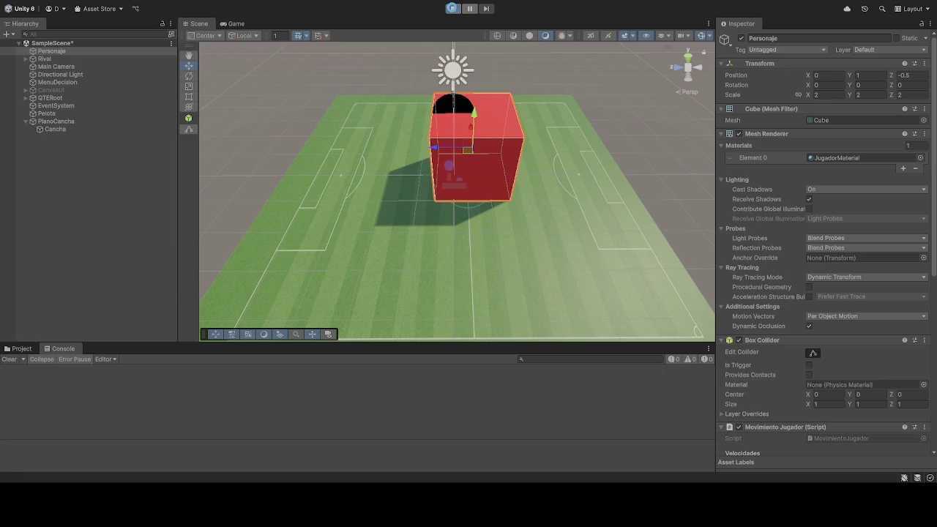
# Start Play mode and drive Personaje forward-left to about X 4.08, Z -0.63
pyautogui.click(453, 10)
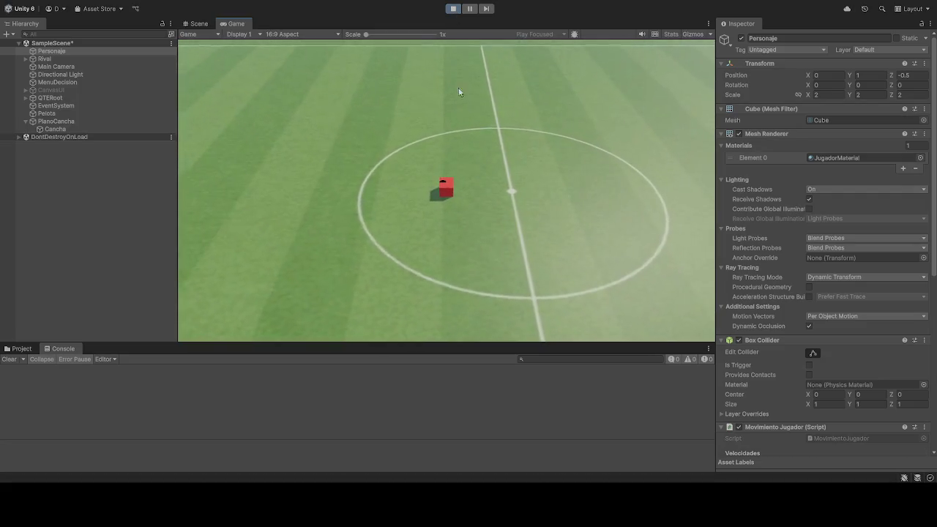
pyautogui.press('w')
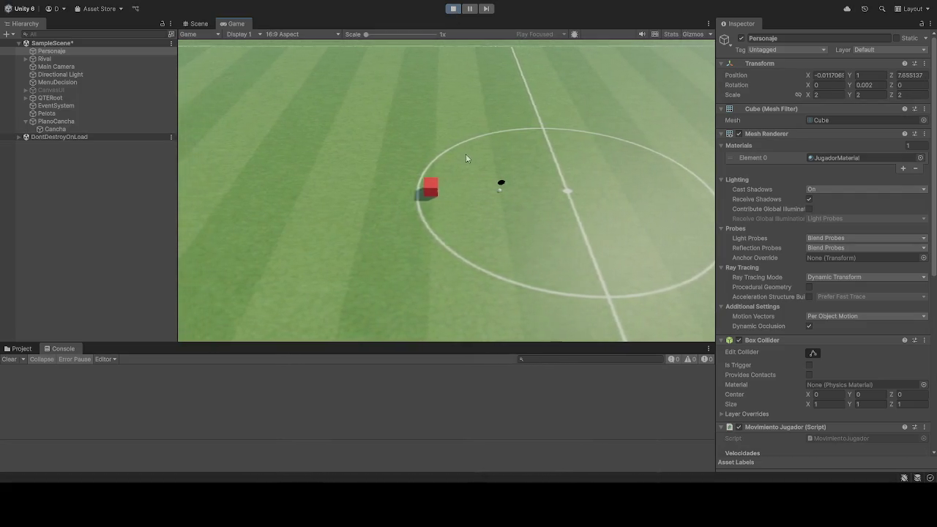
pyautogui.press('a')
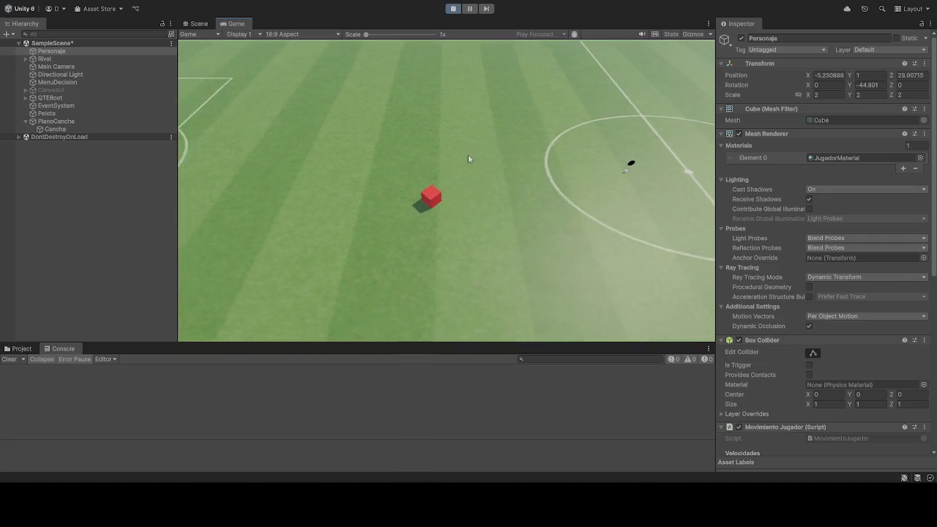
pyautogui.press('w')
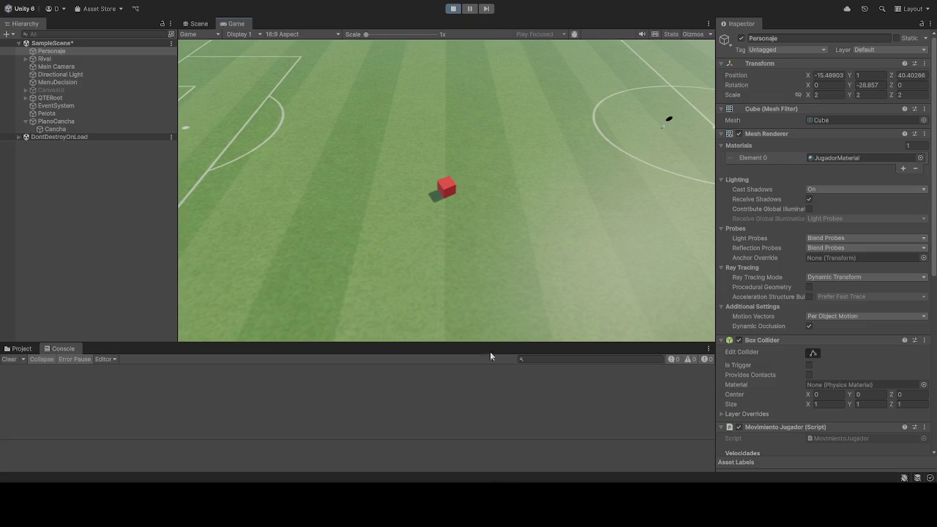
pyautogui.click(449, 223)
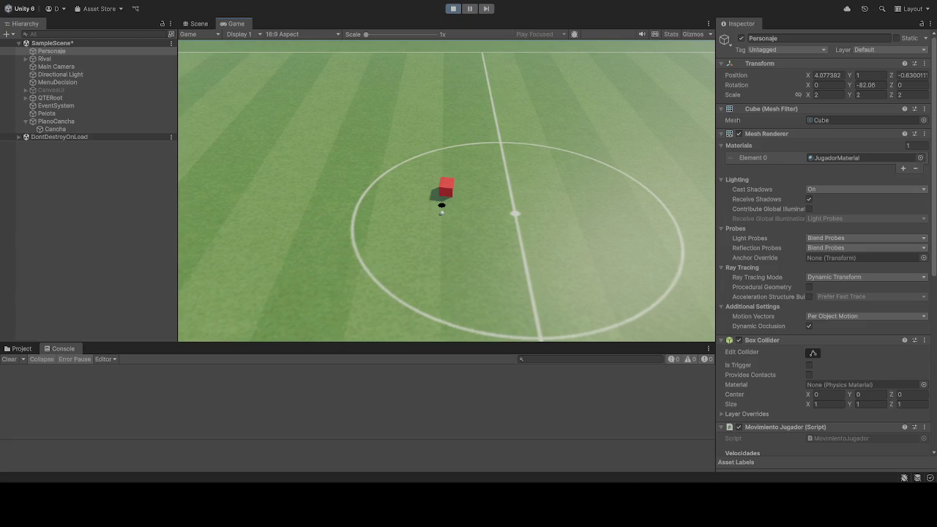
# Clear the selection once Personaje rests beside the ball inside the centre circle
pyautogui.click(23, 157)
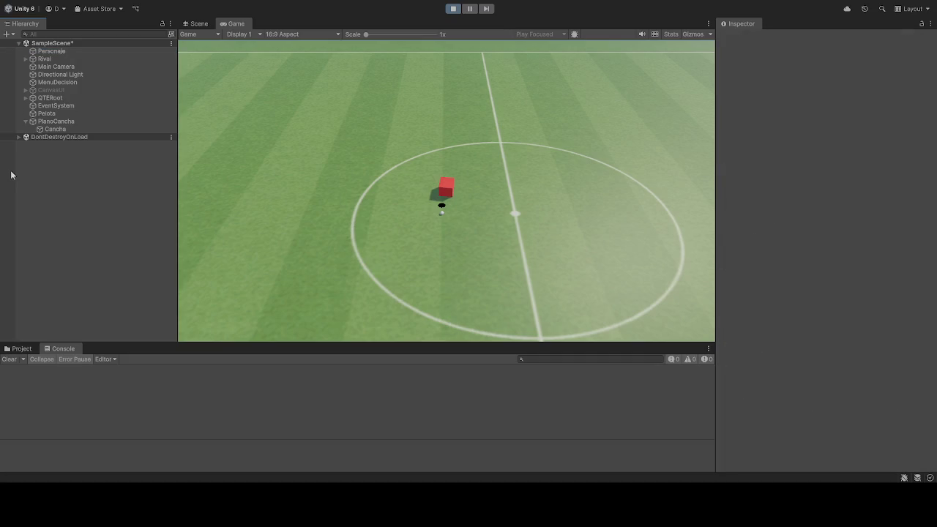
# Exit Play mode and create an empty GameObject named LimitesCancha
pyautogui.hotkey('ctrl', 'shift', 'n')
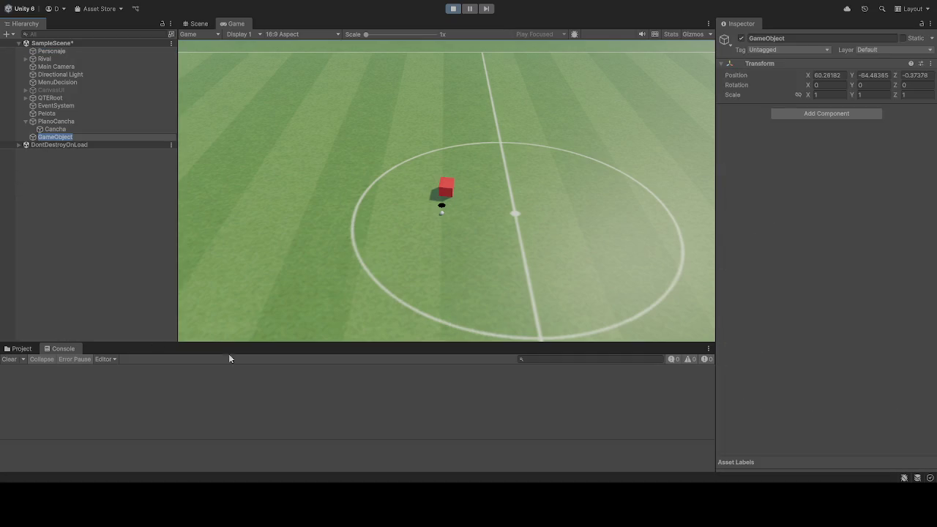
pyautogui.press('Return')
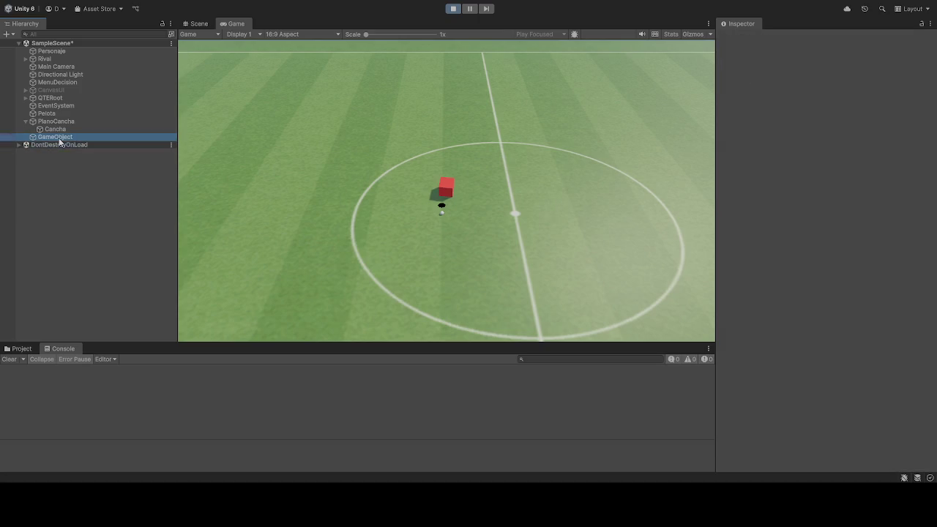
pyautogui.click(453, 8)
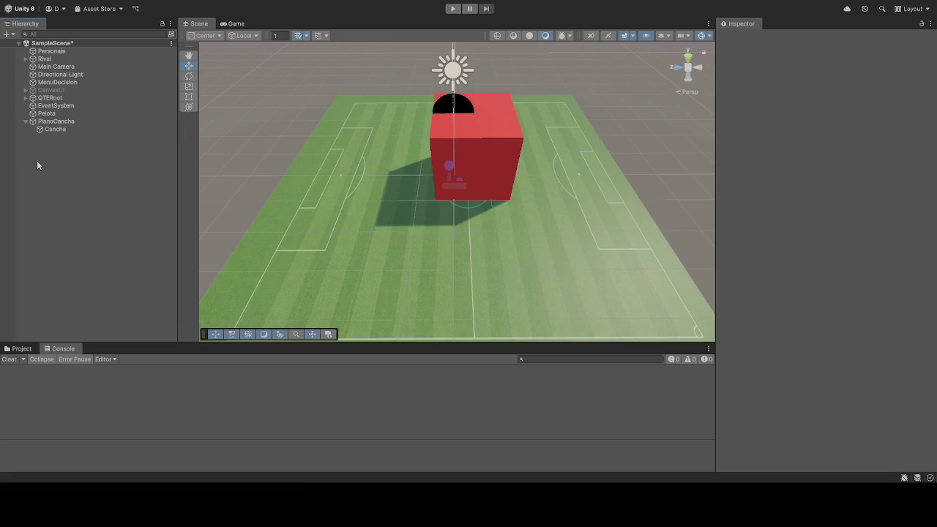
pyautogui.hotkey('ctrl', 'shift', 'n')
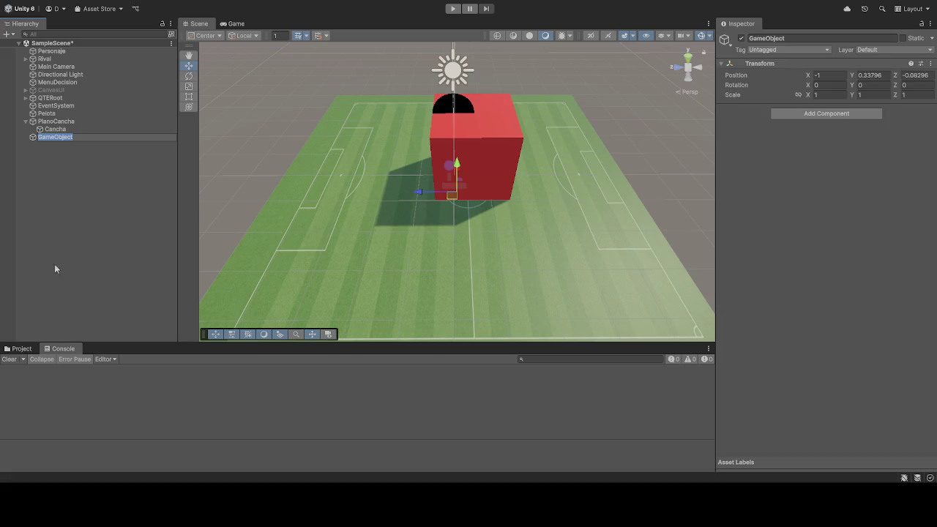
pyautogui.write('LimitesCancha')
pyautogui.press('Return')
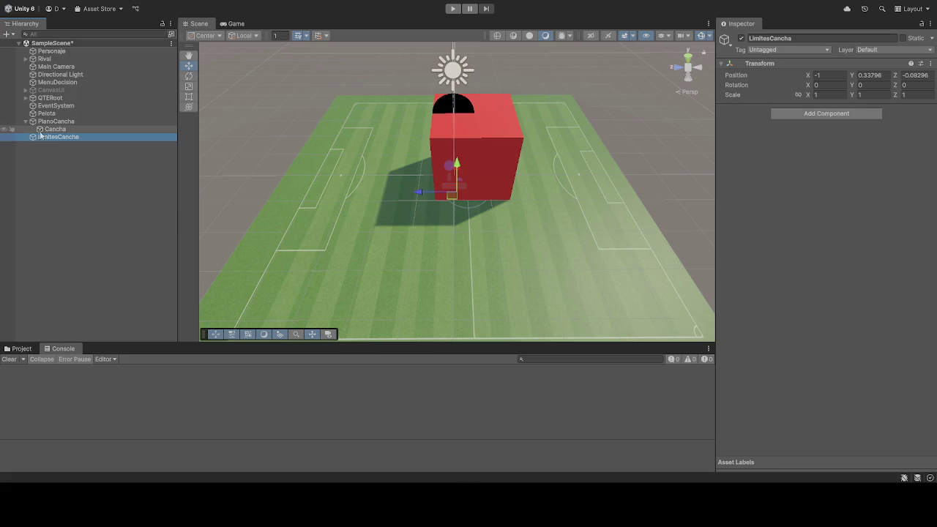
# Add the remaining boundary cubes as children of LimitesCancha
pyautogui.click(49, 164)
pyautogui.click(45, 142)
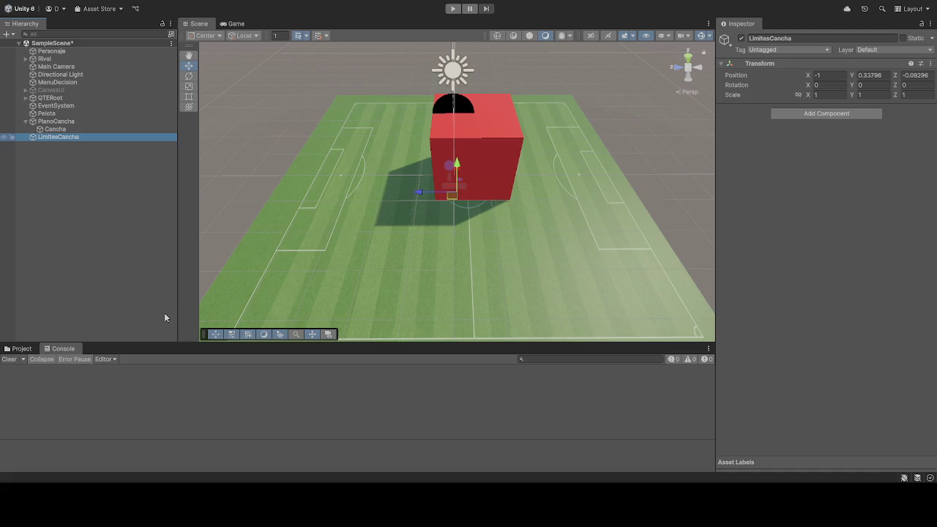
pyautogui.click(51, 138)
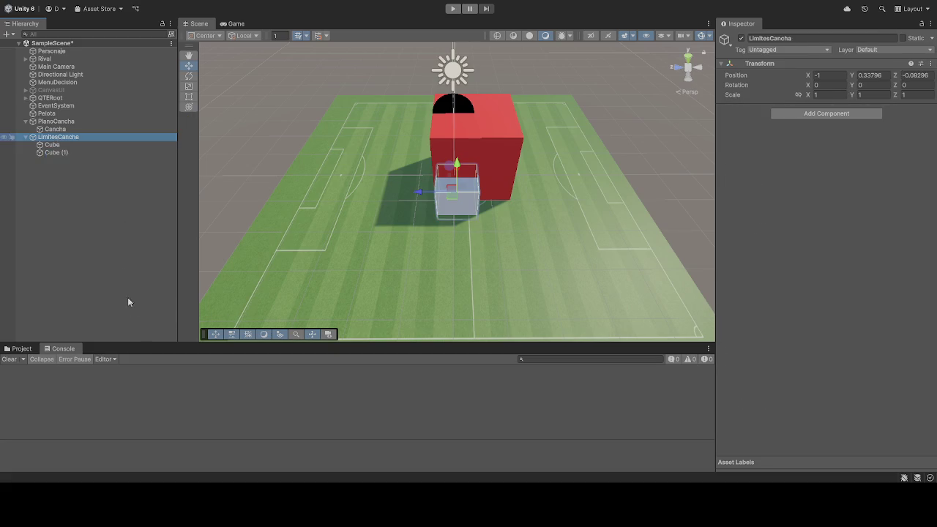
pyautogui.click(254, 326)
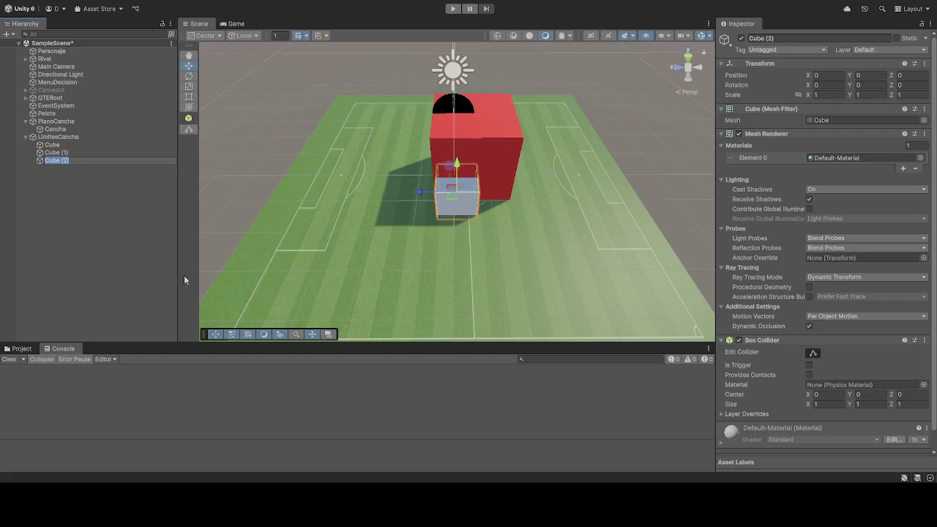
pyautogui.click(54, 137)
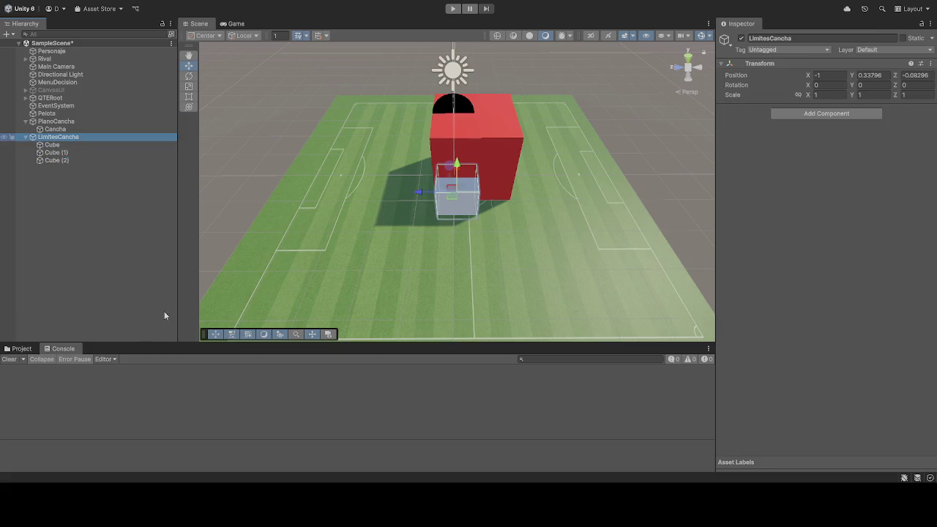
pyautogui.click(317, 327)
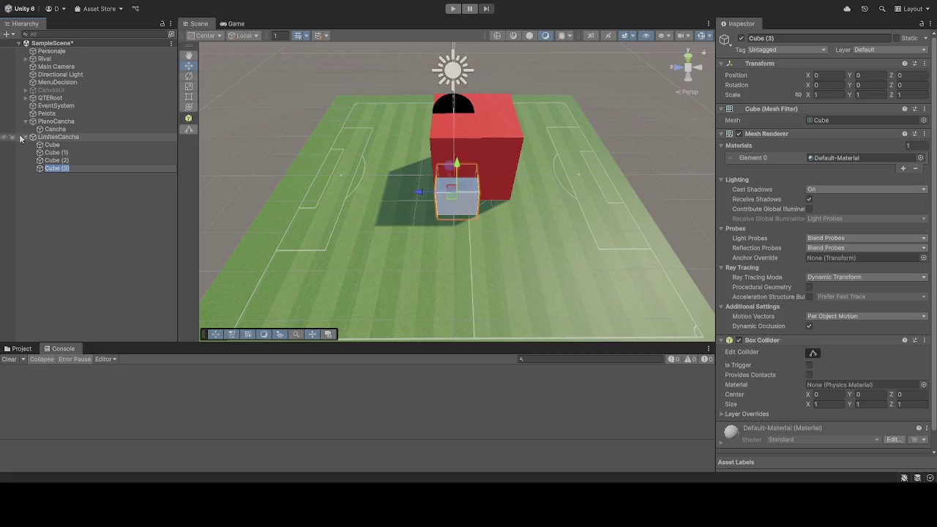
# Rename the first two child cubes to Limite_Norte and Limite_Sur
pyautogui.click(55, 145)
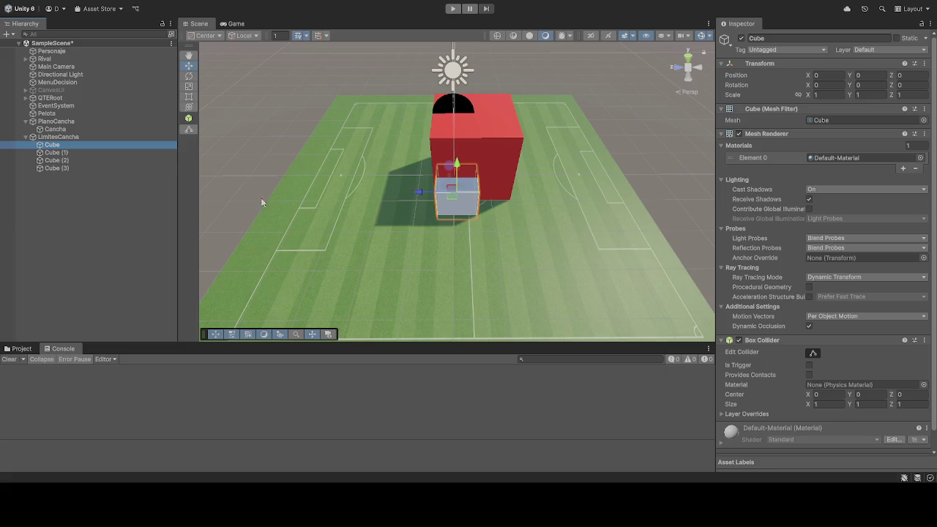
pyautogui.click(66, 145)
pyautogui.write('Limite_Norte')
pyautogui.click(65, 154)
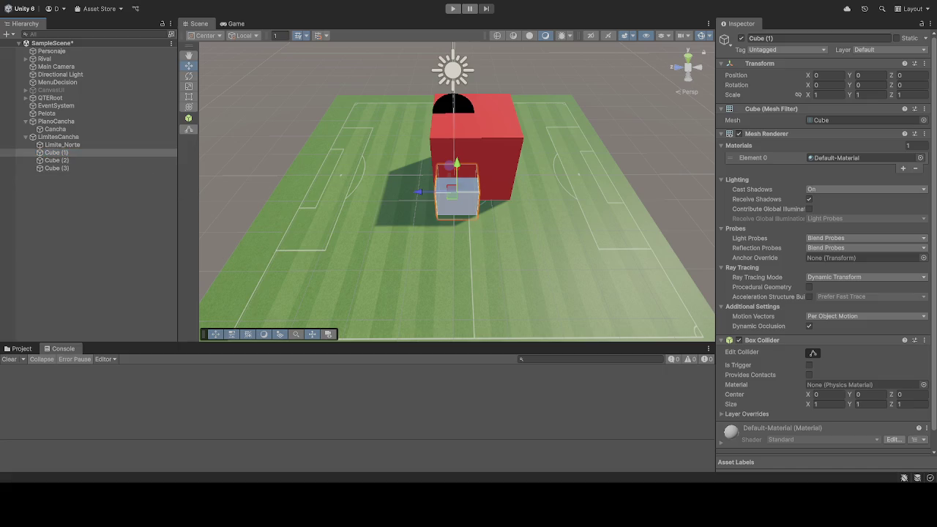
pyautogui.click(74, 154)
pyautogui.write('Limite_Sur')
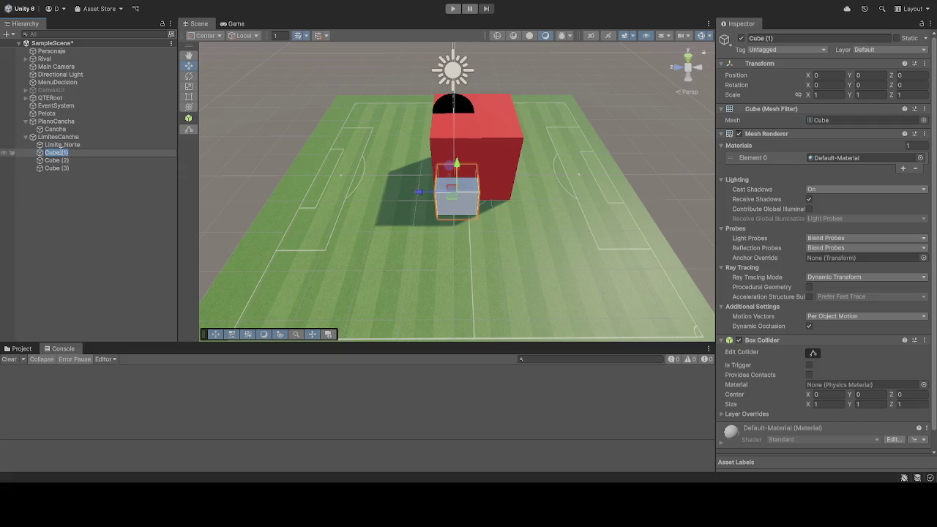
pyautogui.click(68, 161)
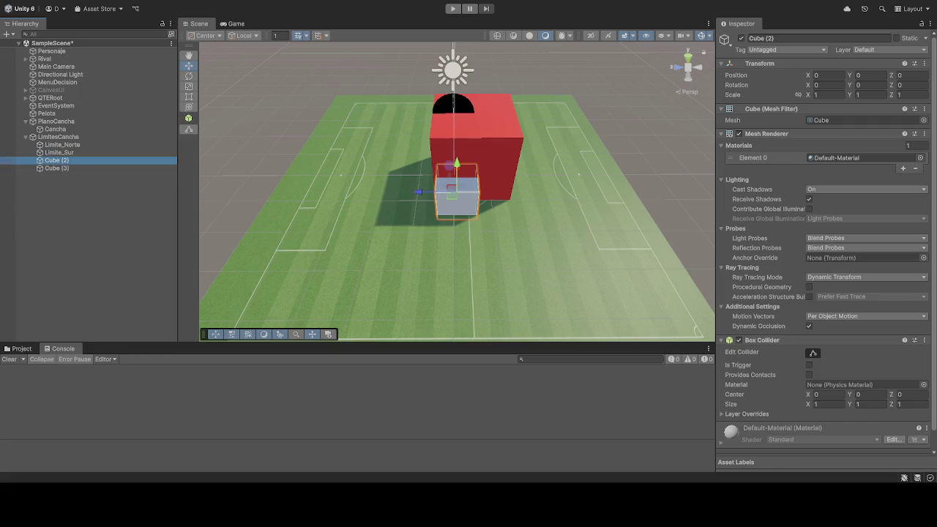
# Rename Cube (2) and Cube (3) to Limite_Este and Limite_Oeste
pyautogui.click(56, 162)
pyautogui.write('Limite_Este')
pyautogui.press('Return')
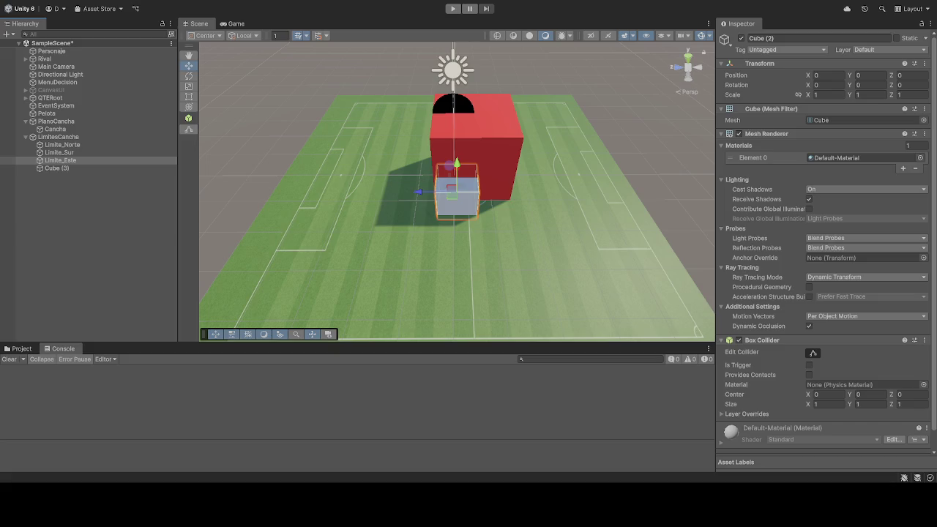
pyautogui.click(63, 169)
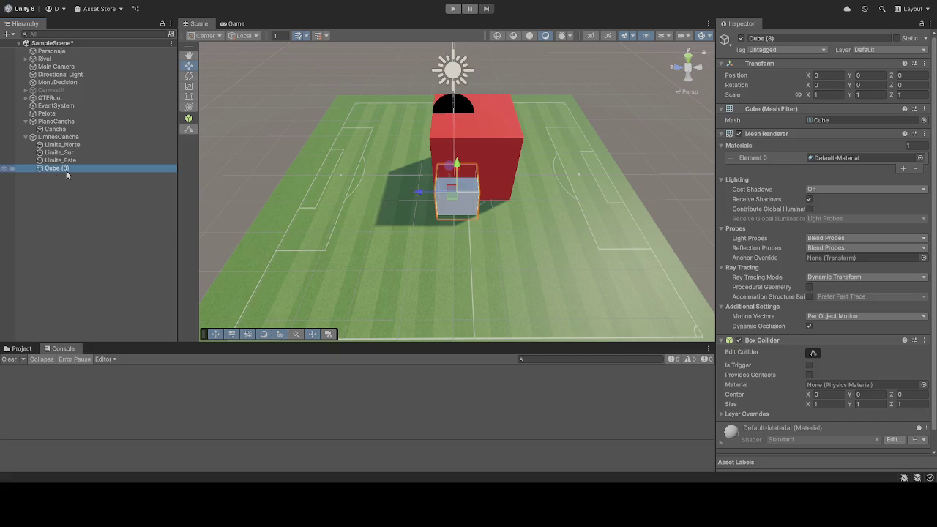
pyautogui.click(64, 171)
pyautogui.write('Limite_Oeste')
pyautogui.press('Return')
pyautogui.click(134, 219)
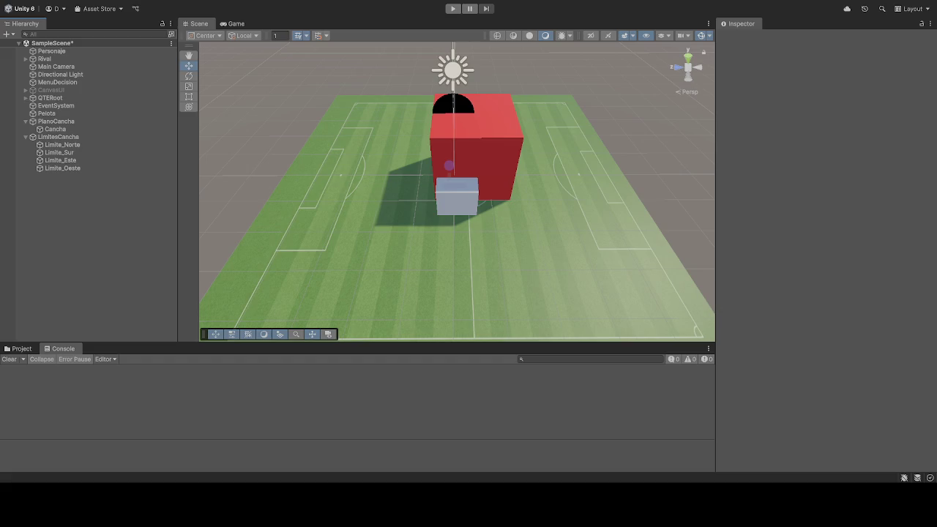
# Disable the Mesh Renderer on the Limite_Norte and Limite_Sur walls
pyautogui.click(60, 145)
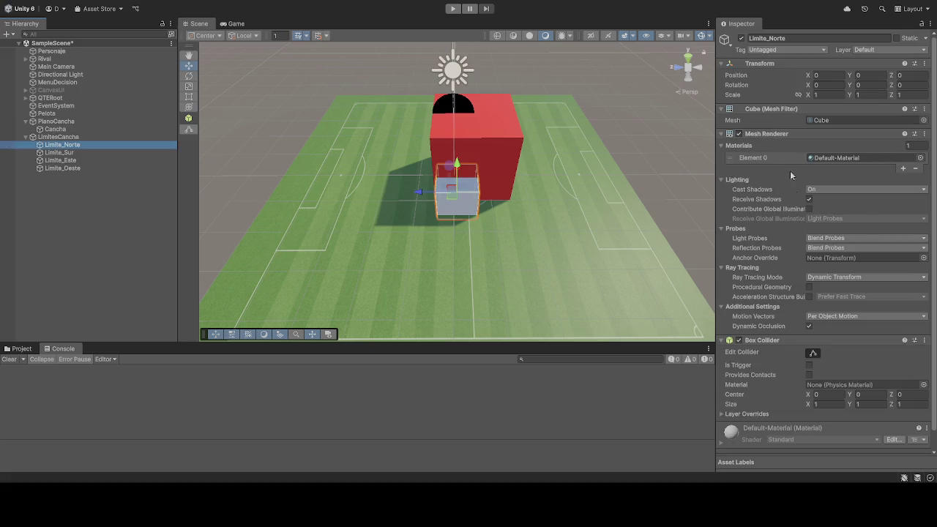
pyautogui.scroll(-1, 754, 308)
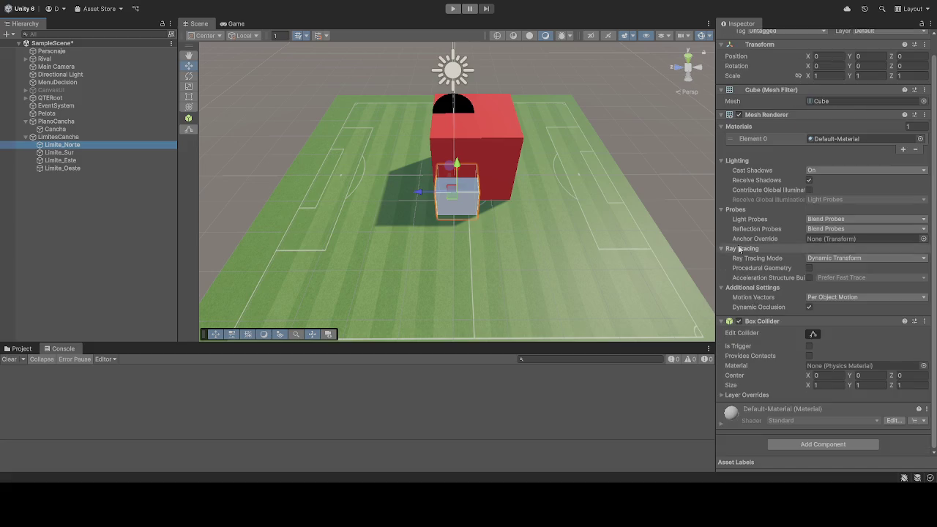
pyautogui.click(740, 115)
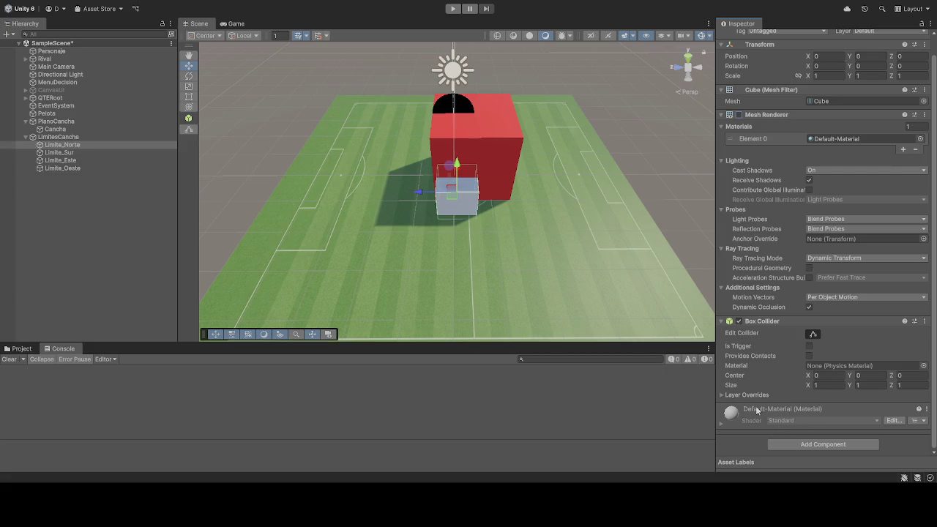
pyautogui.scroll(1, 763, 405)
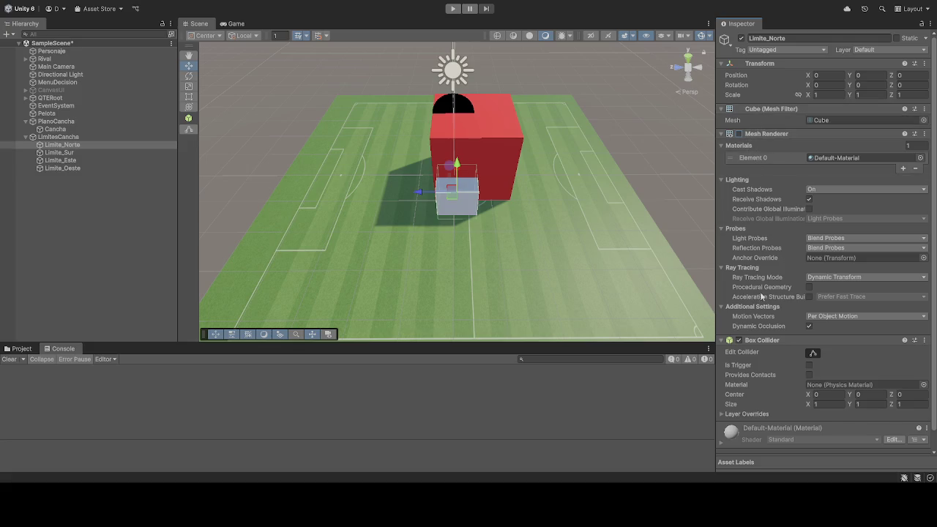
pyautogui.scroll(-1, 754, 284)
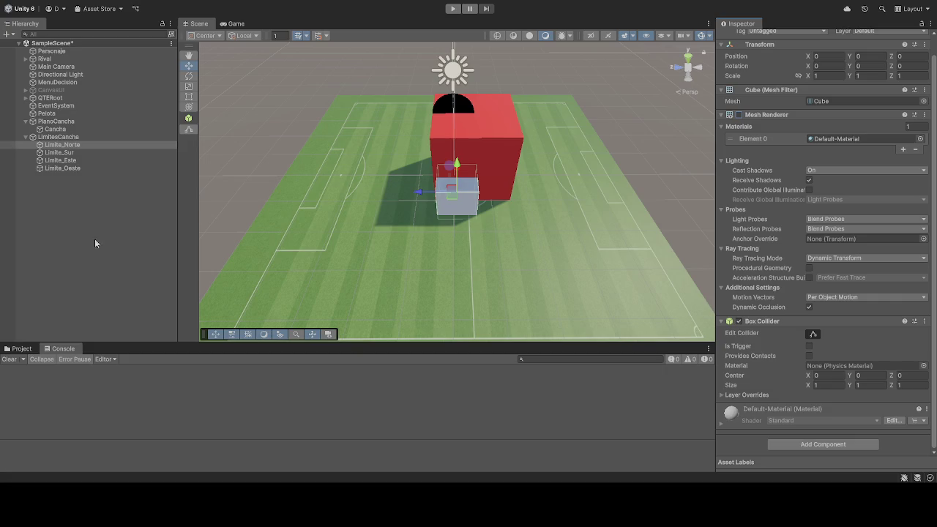
pyautogui.click(60, 152)
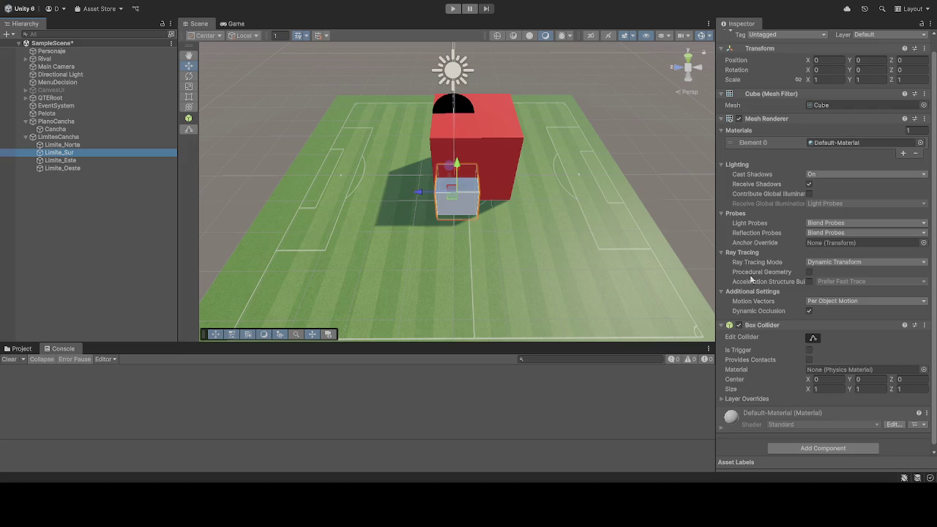
pyautogui.click(739, 118)
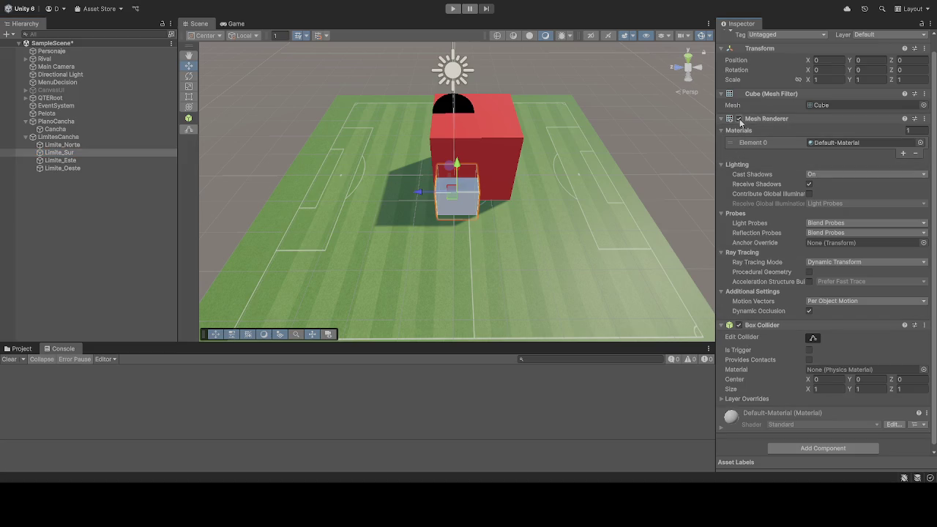
pyautogui.scroll(-1, 785, 374)
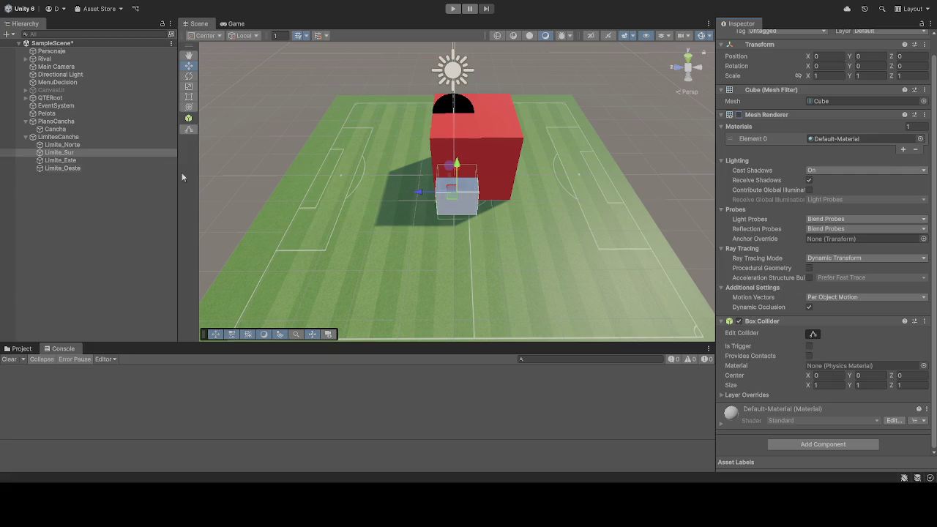
# Select the Limite_Este, Limite_Oeste walls and LimitesCancha, then select the Pelota ball
pyautogui.click(61, 159)
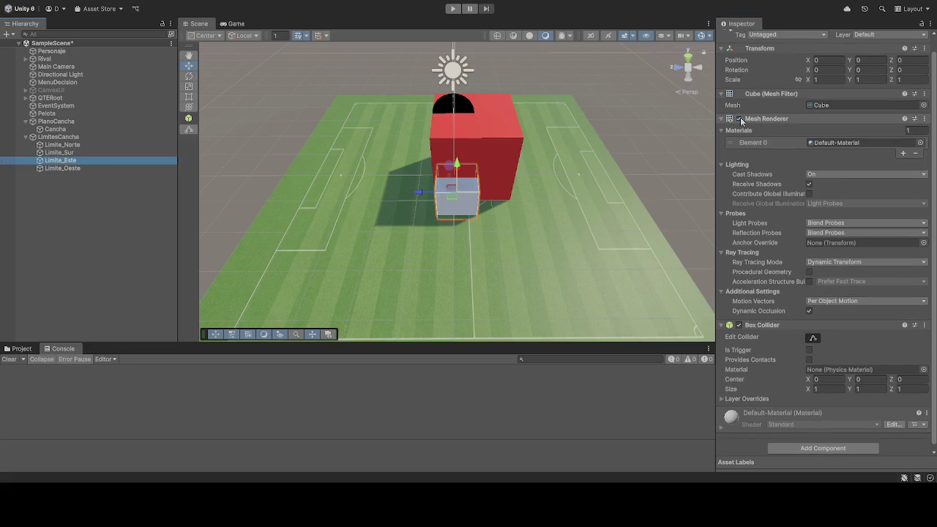
pyautogui.click(70, 168)
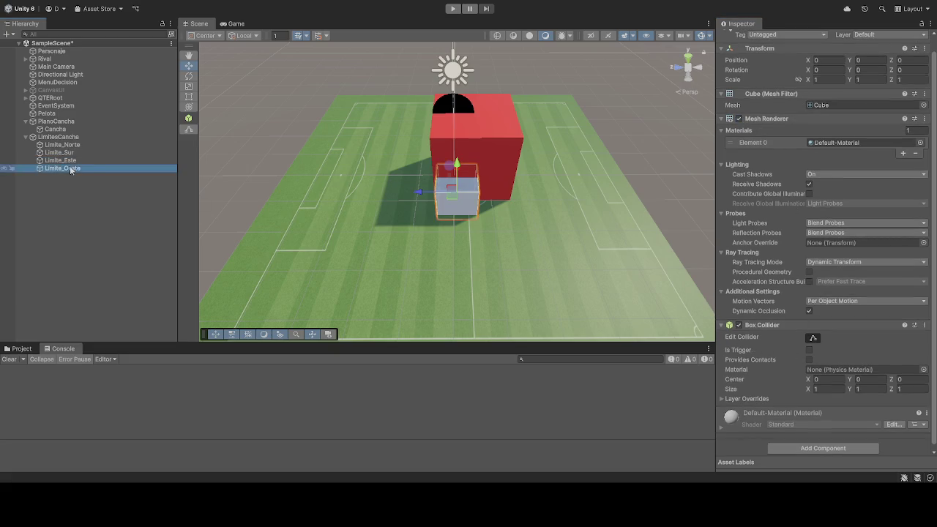
pyautogui.moveTo(70, 168); pyautogui.dragTo(60, 146)
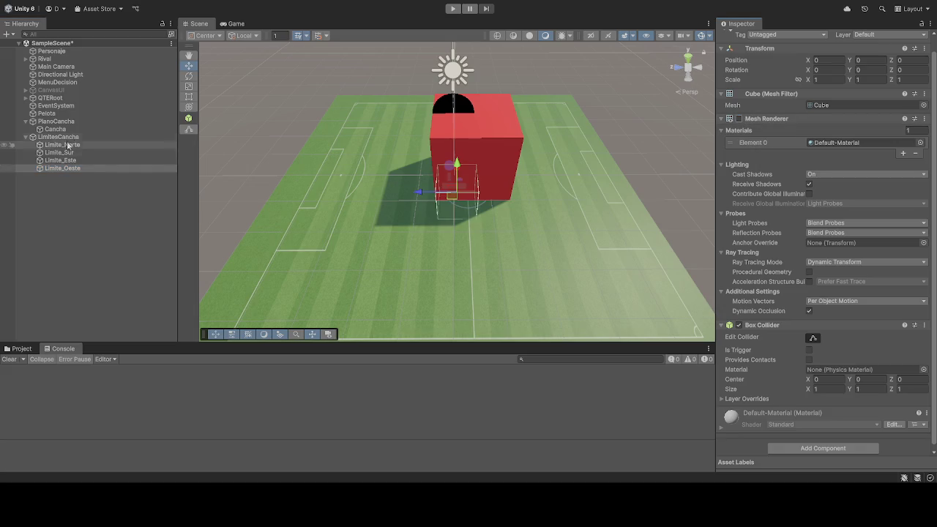
pyautogui.click(71, 154)
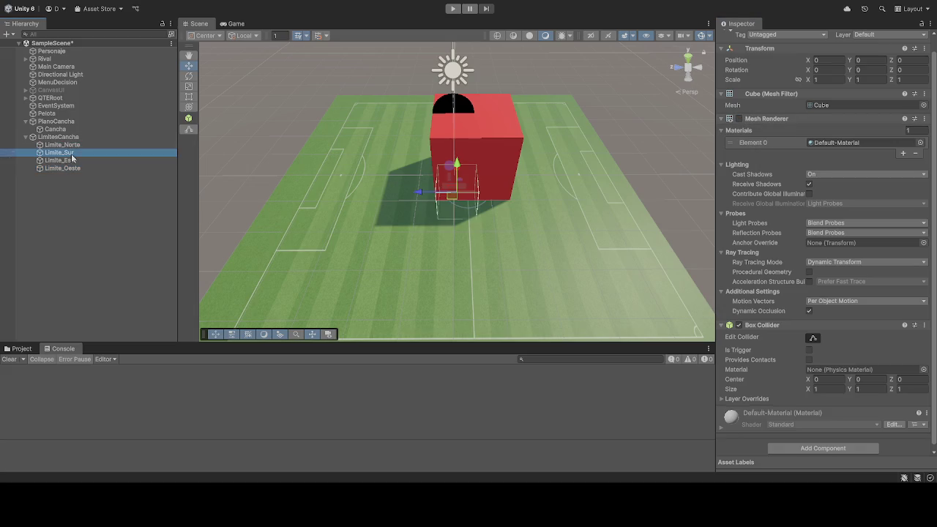
pyautogui.press('Down')
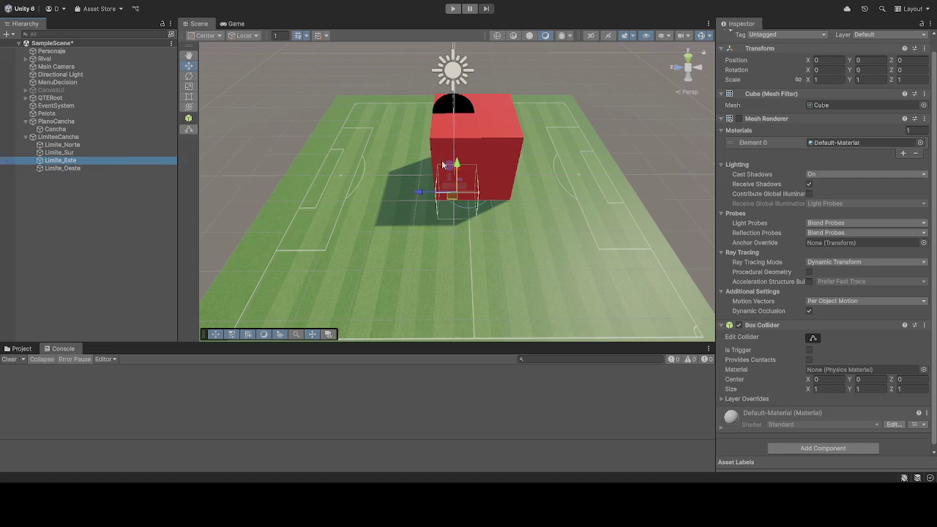
pyautogui.click(55, 137)
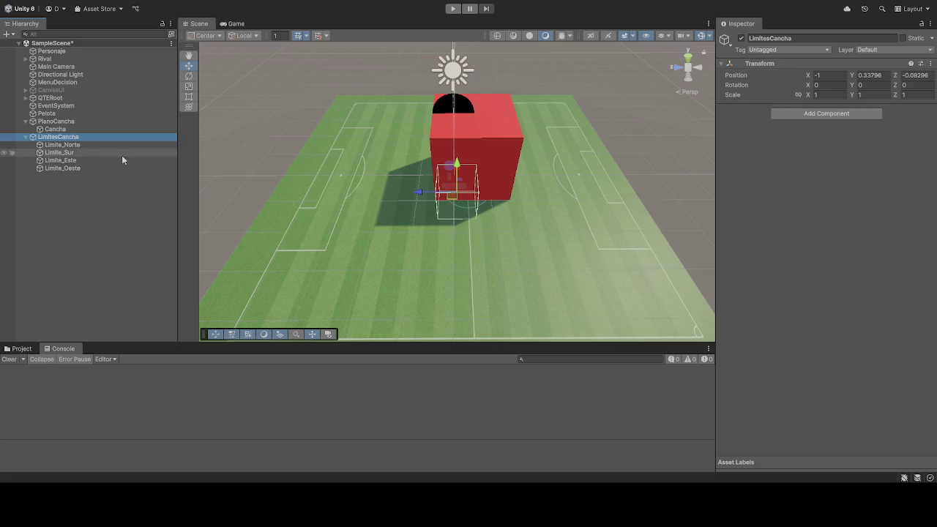
pyautogui.click(58, 114)
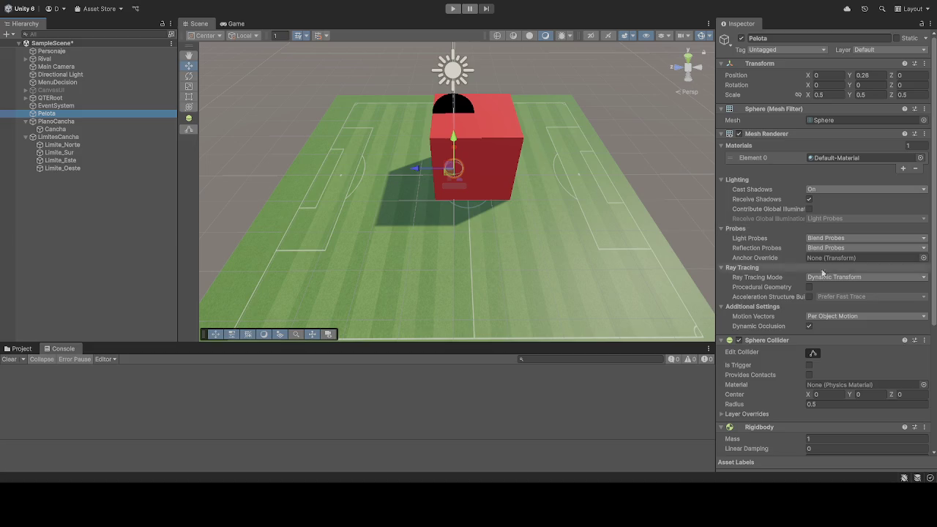
# Set Pelota's Rigidbody Collision Detection to Continuous and start a test run
pyautogui.scroll(-5, 791, 293)
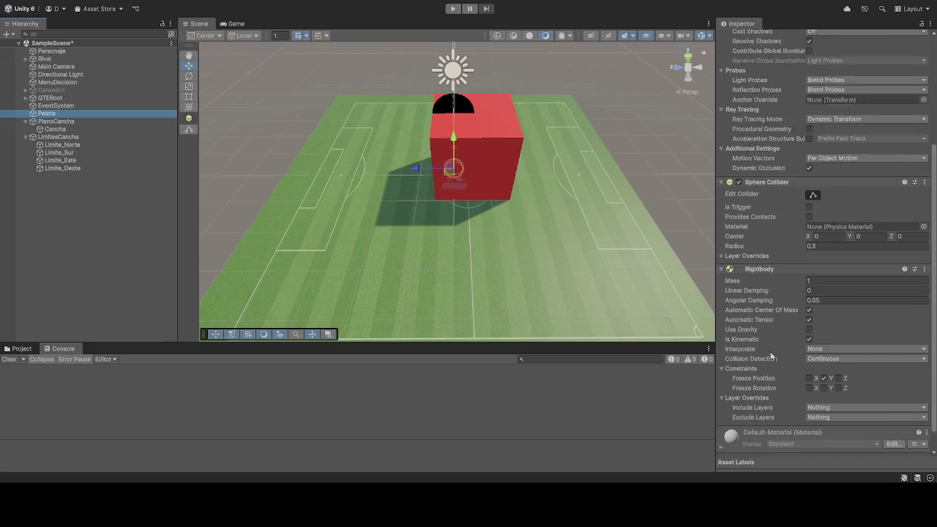
pyautogui.scroll(-1, 773, 351)
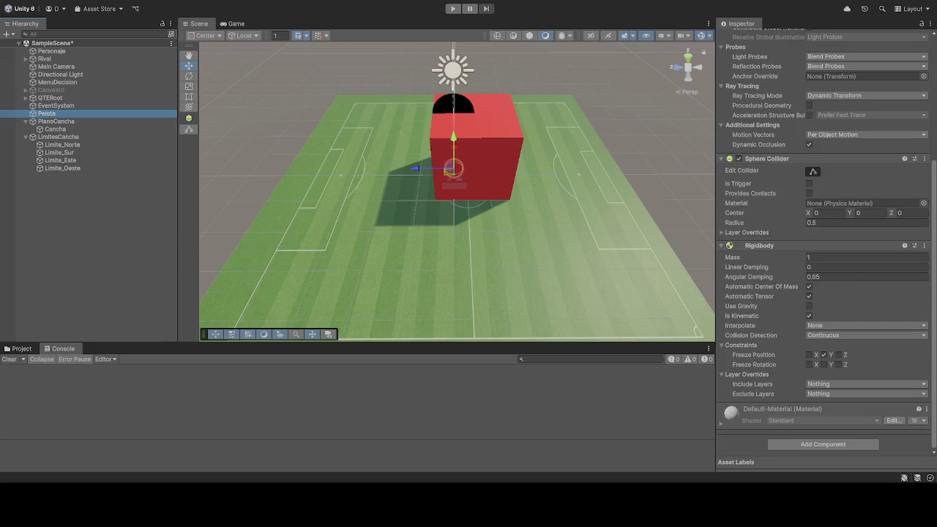
pyautogui.click(826, 337)
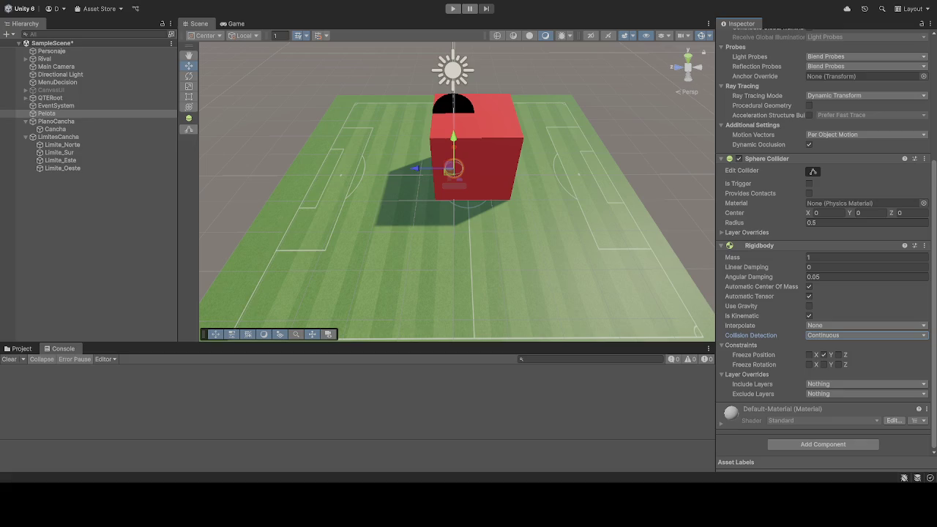
pyautogui.click(453, 8)
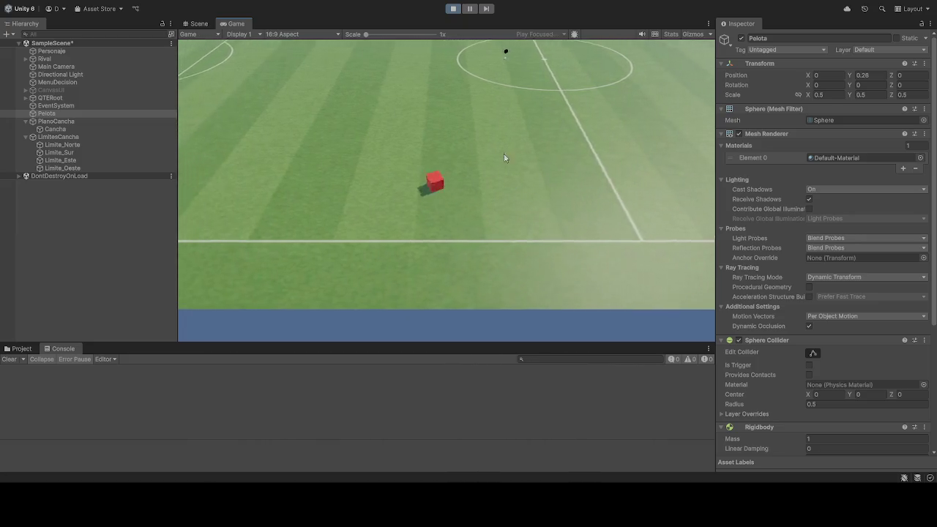
pyautogui.click(453, 9)
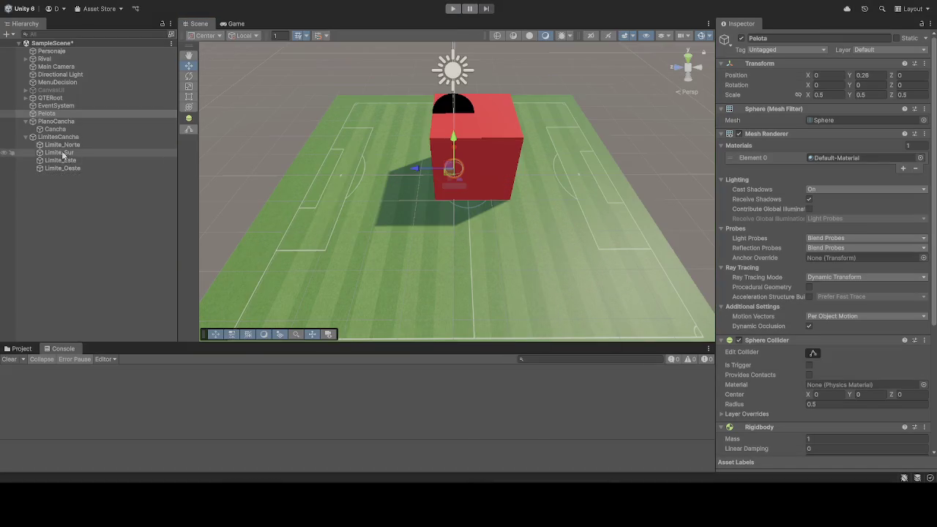
pyautogui.click(64, 145)
pyautogui.click(71, 139)
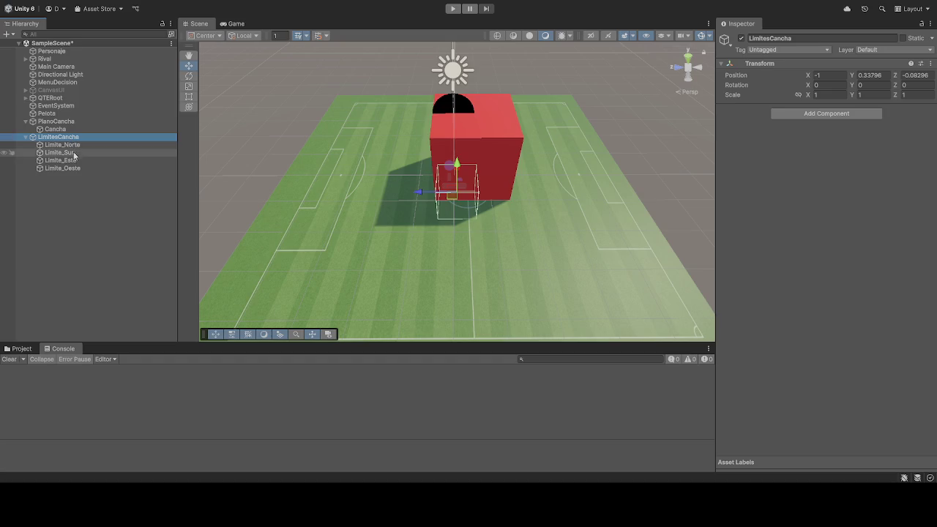
# Select Limite_Norte, then Pelota to show its Sphere Collider and Rigidbody
pyautogui.click(65, 145)
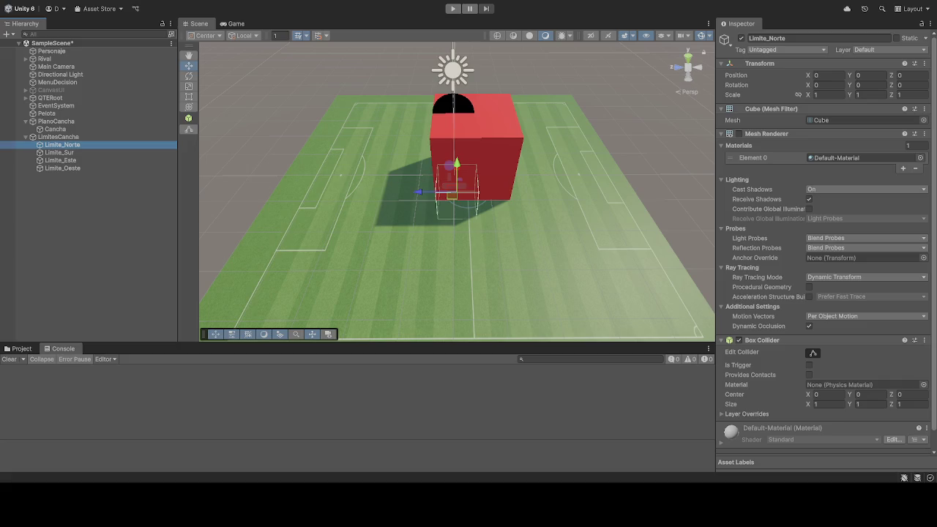
pyautogui.click(48, 113)
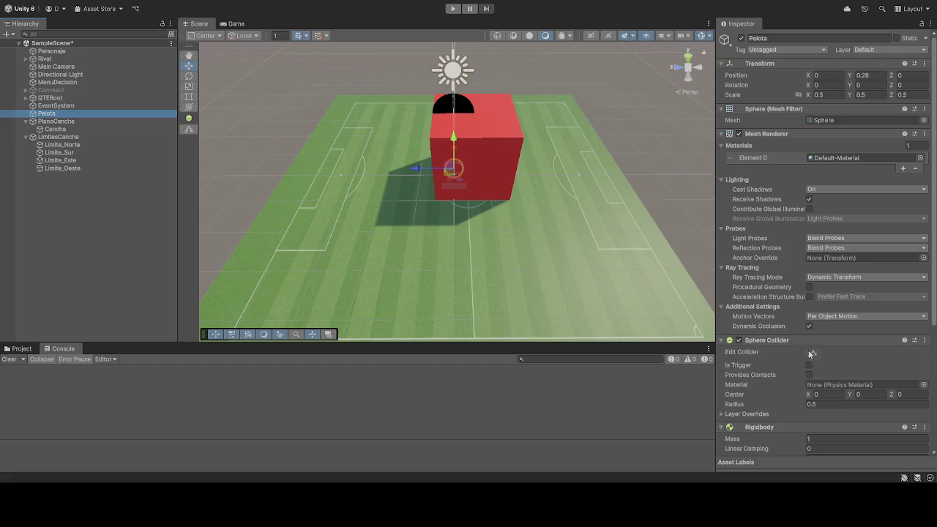
# Turn off Use Gravity on Pelota's Rigidbody and set its Mass to 0.5
pyautogui.scroll(-5, 772, 322)
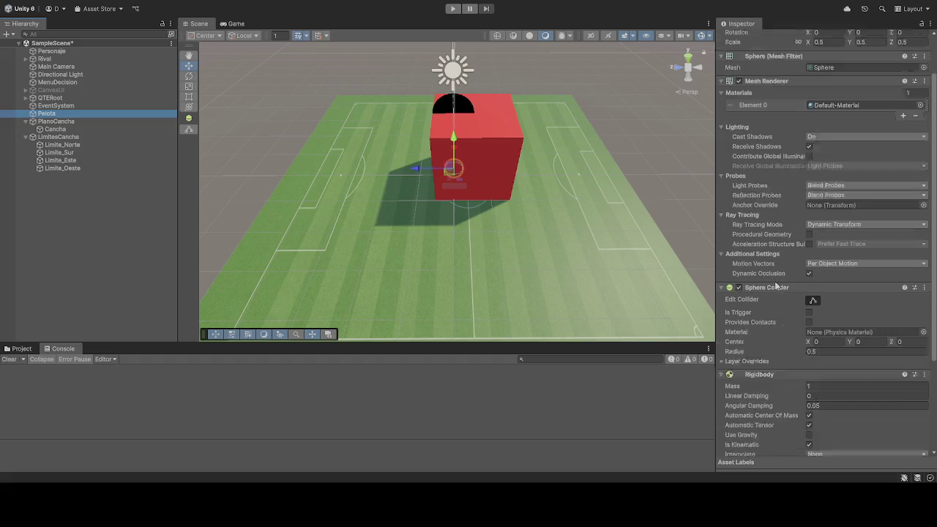
pyautogui.click(809, 306)
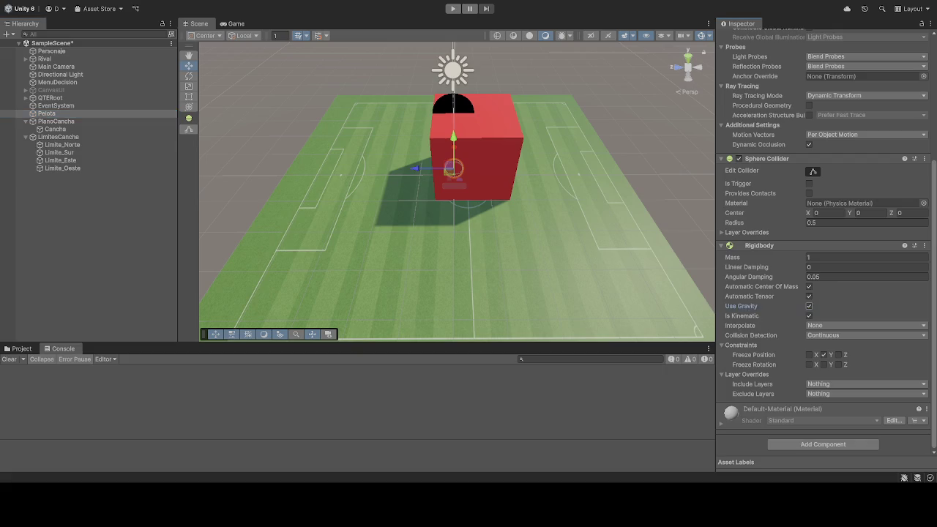
pyautogui.click(809, 307)
pyautogui.click(819, 257)
pyautogui.write('0.5')
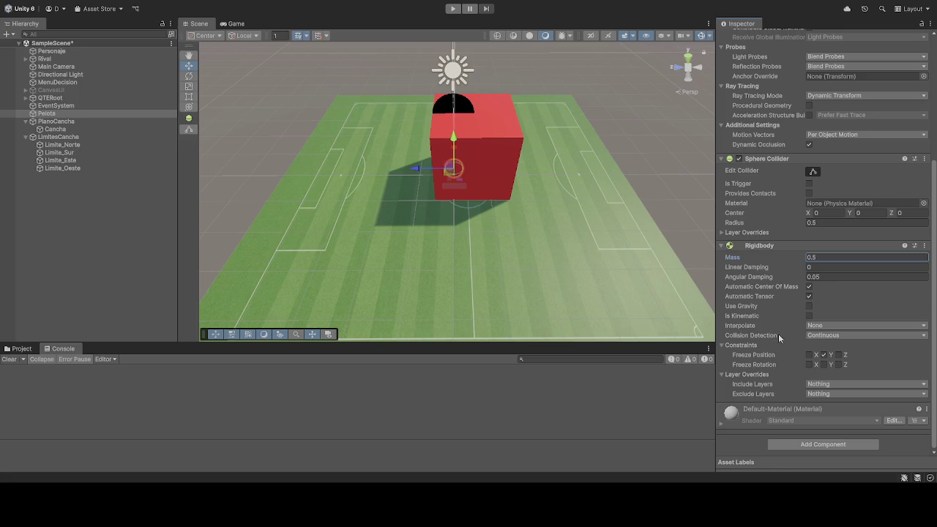
# Set Pelota's Linear Damping to 0.2, leaving Angular Damping at 0.05
pyautogui.scroll(3, 776, 366)
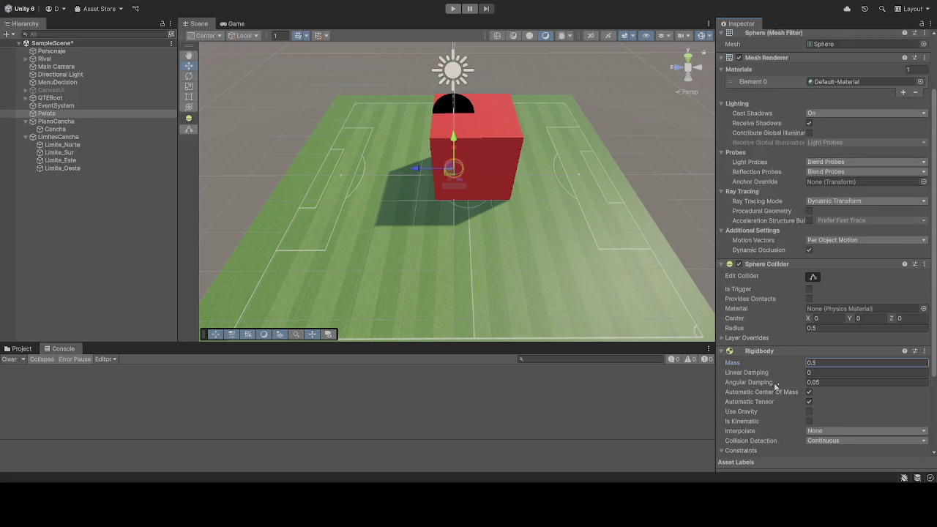
pyautogui.scroll(3, 757, 314)
pyautogui.scroll(-5, 750, 278)
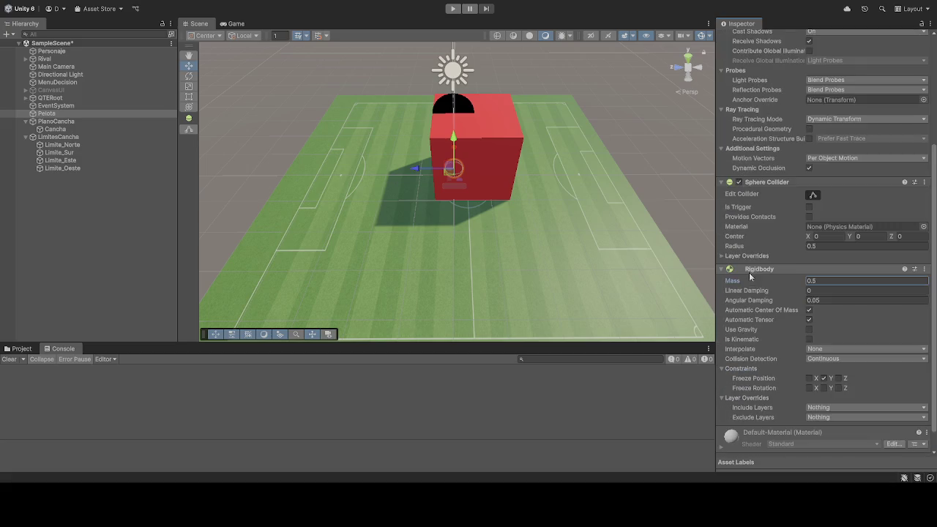
pyautogui.scroll(-1, 749, 278)
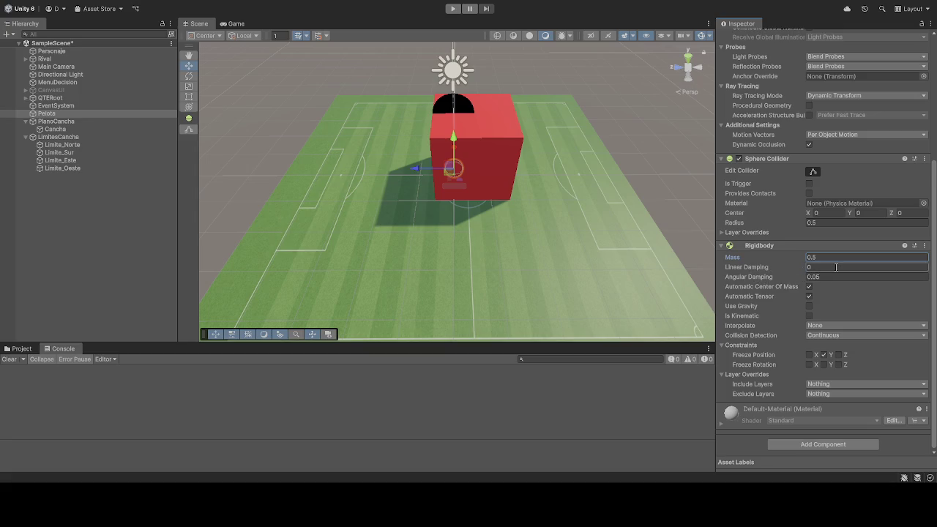
pyautogui.click(837, 268)
pyautogui.write('0.2')
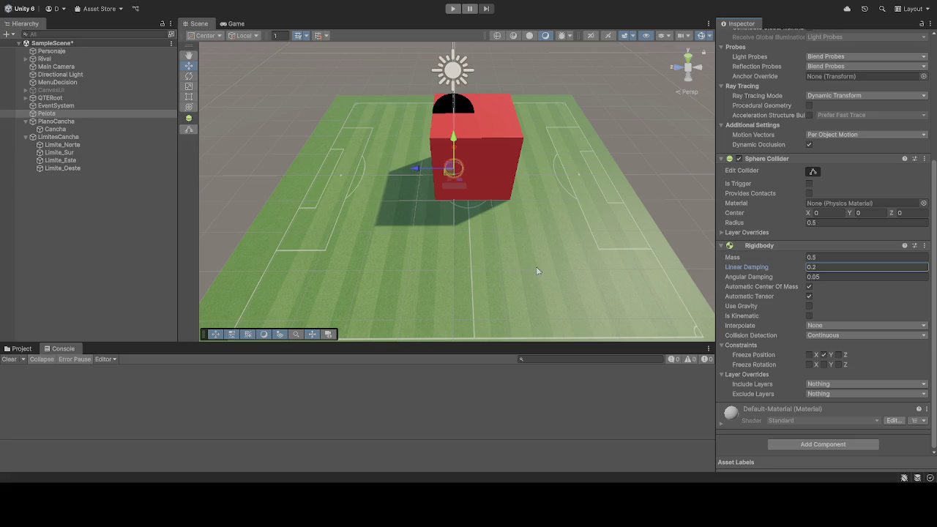
pyautogui.click(840, 277)
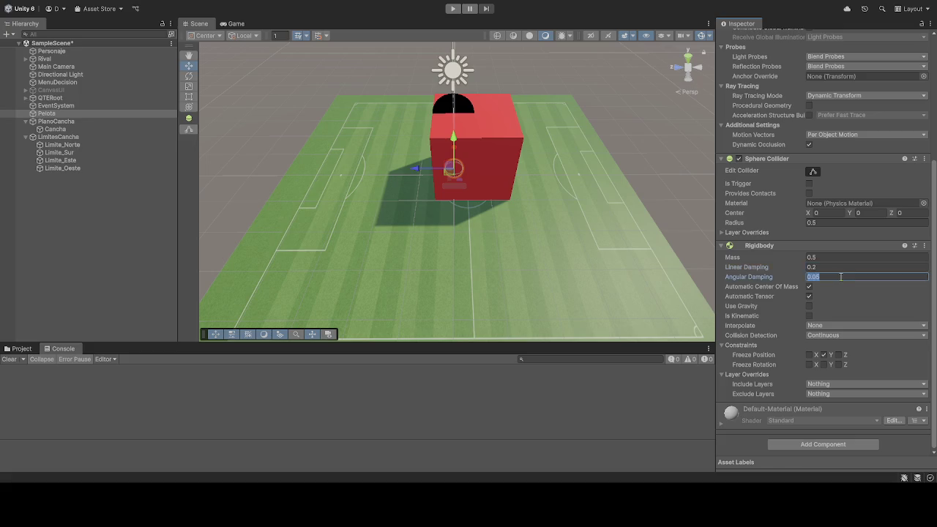
pyautogui.write('0.5')
pyautogui.click(643, 256)
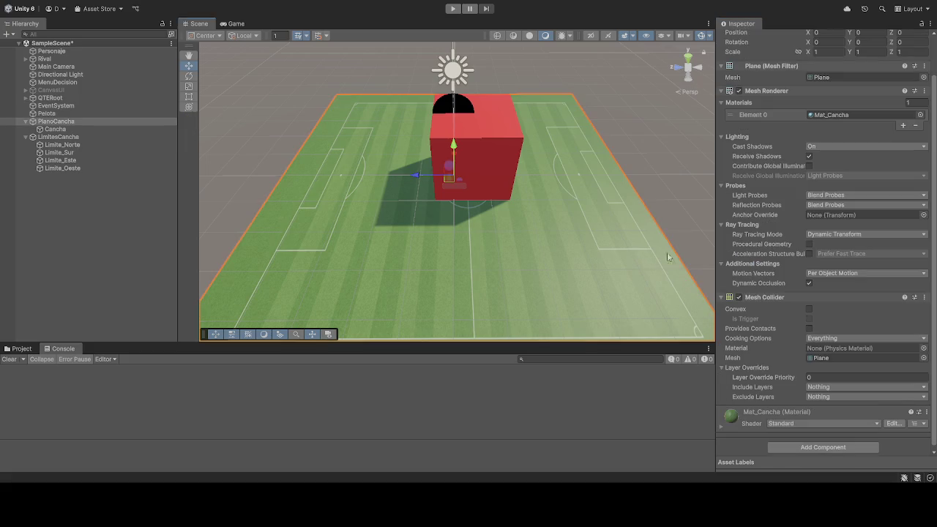
# Unfreeze Pelota's Y position, then start and stop a play test of the ball
pyautogui.click(49, 113)
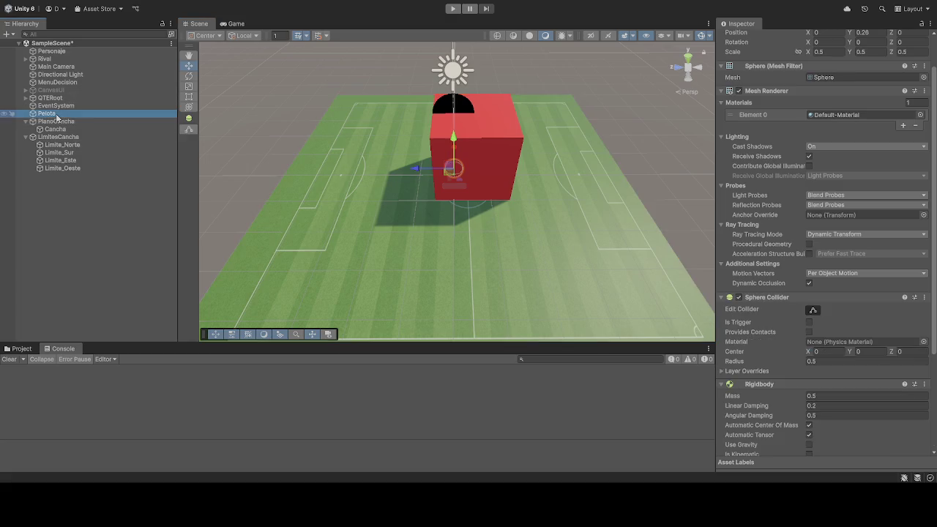
pyautogui.scroll(-5, 842, 308)
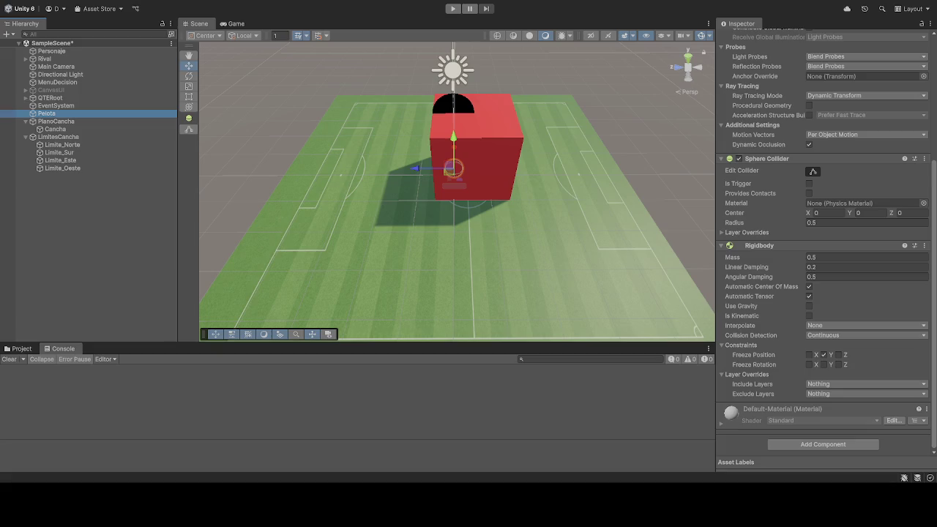
pyautogui.click(836, 355)
pyautogui.click(453, 8)
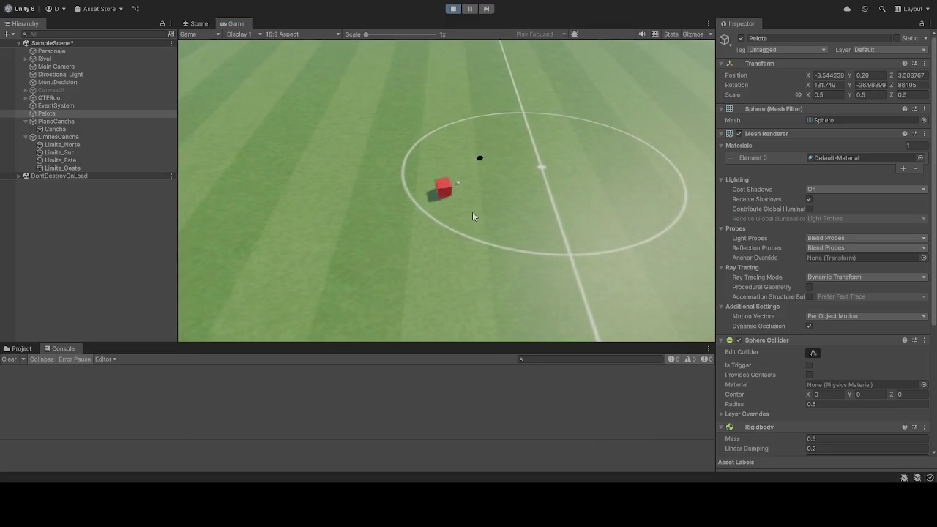
pyautogui.click(453, 8)
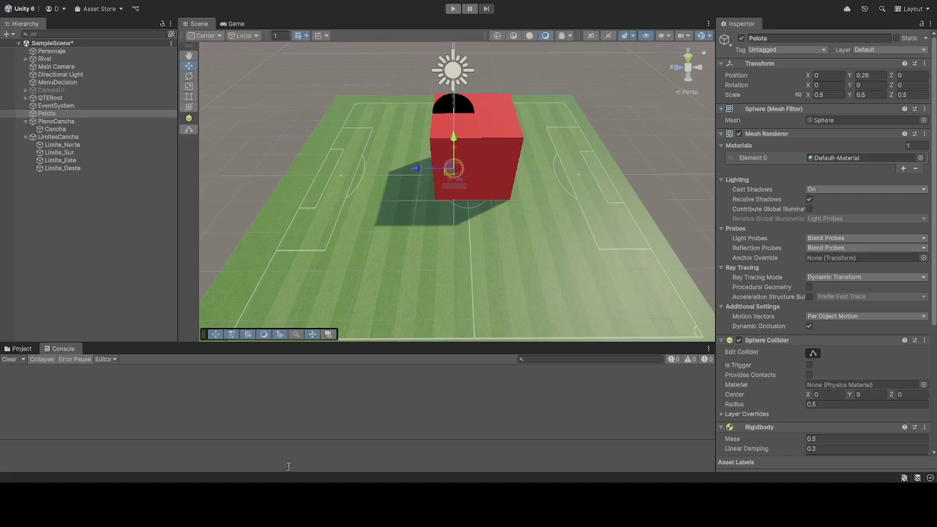
pyautogui.click(22, 348)
# Create a new C# script in the Project assets named PelotaFisica.cs
pyautogui.click(483, 417)
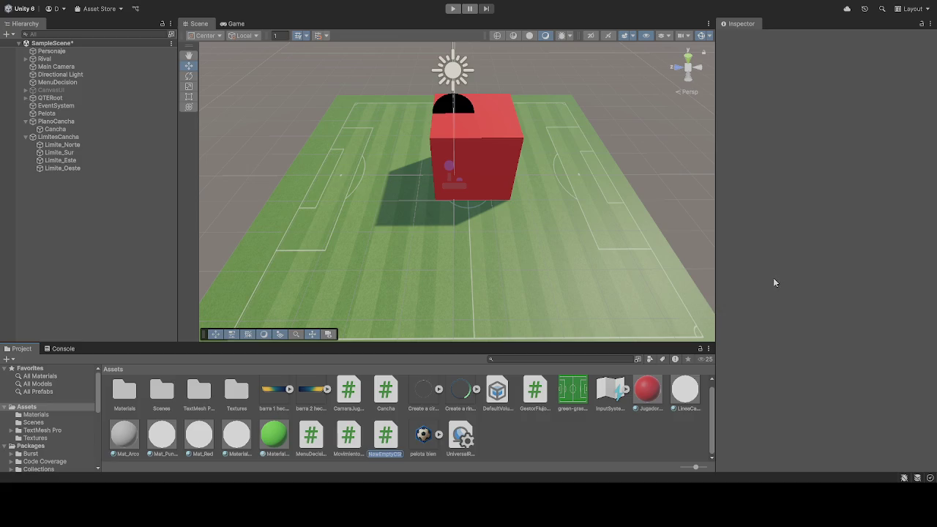
pyautogui.write('PelotaFisica.cs')
pyautogui.press('Return')
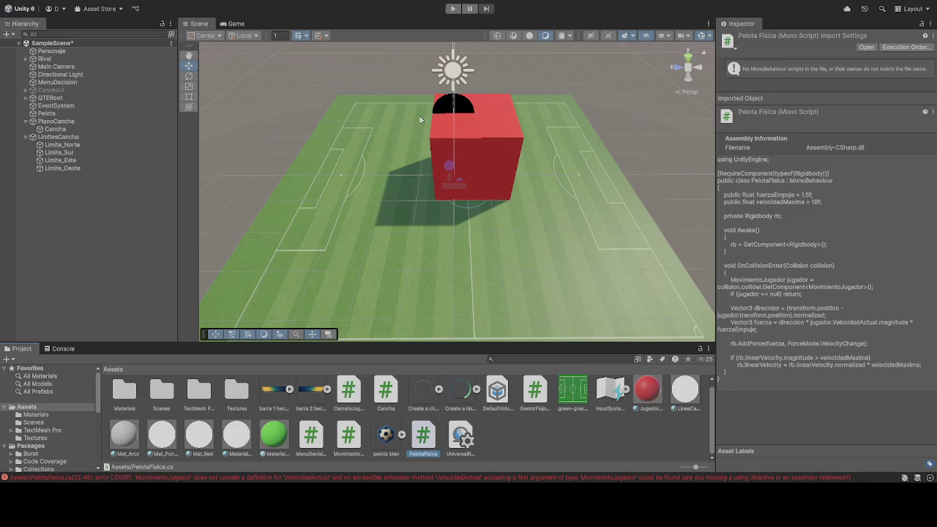
pyautogui.click(46, 113)
pyautogui.scroll(-5, 794, 222)
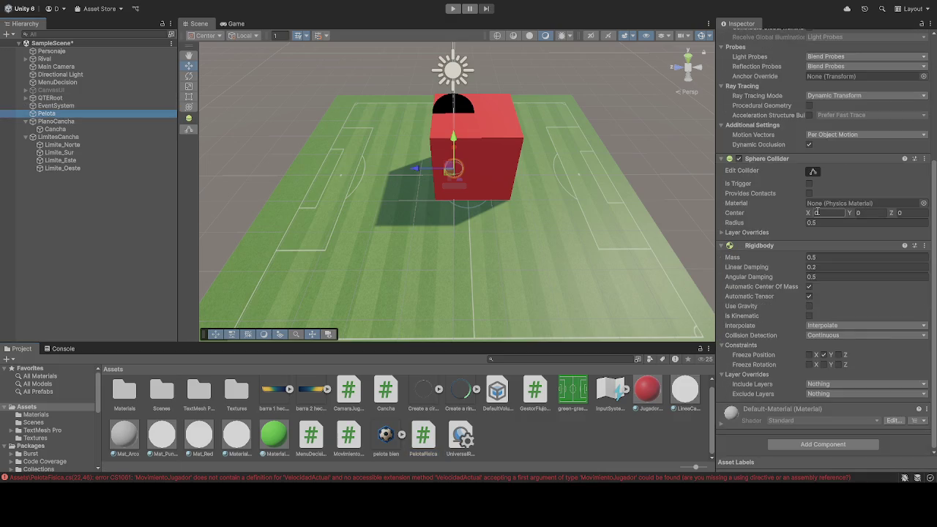
pyautogui.moveTo(425, 439)
pyautogui.mouseDown()
pyautogui.moveTo(795, 448)
pyautogui.moveTo(757, 456)
pyautogui.mouseUp()
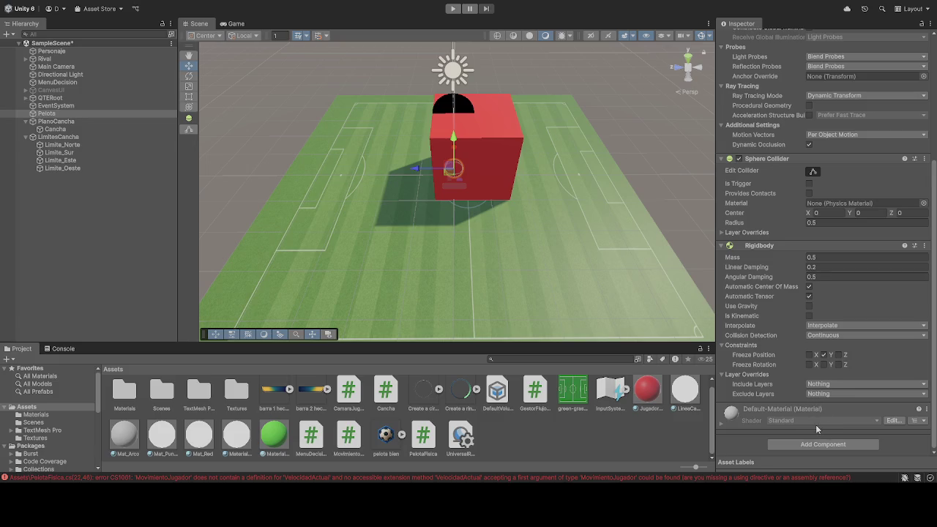
pyautogui.click(630, 440)
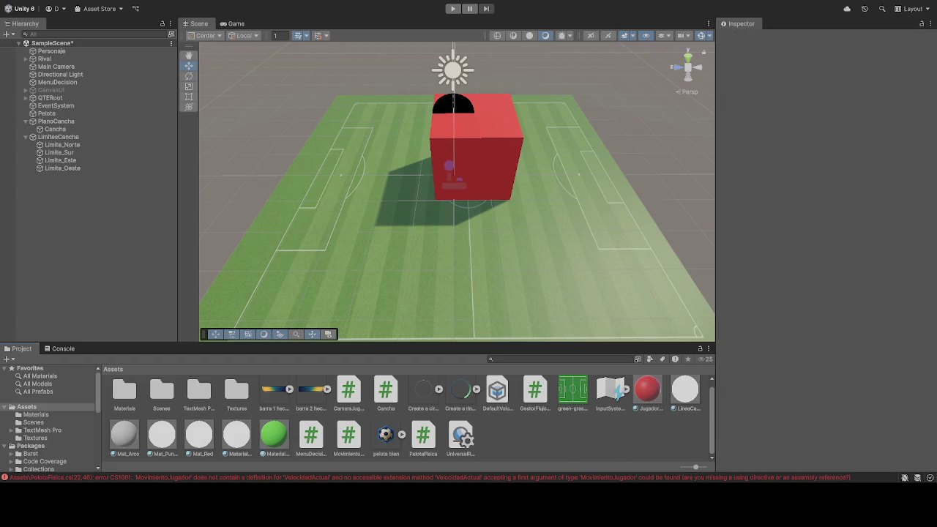